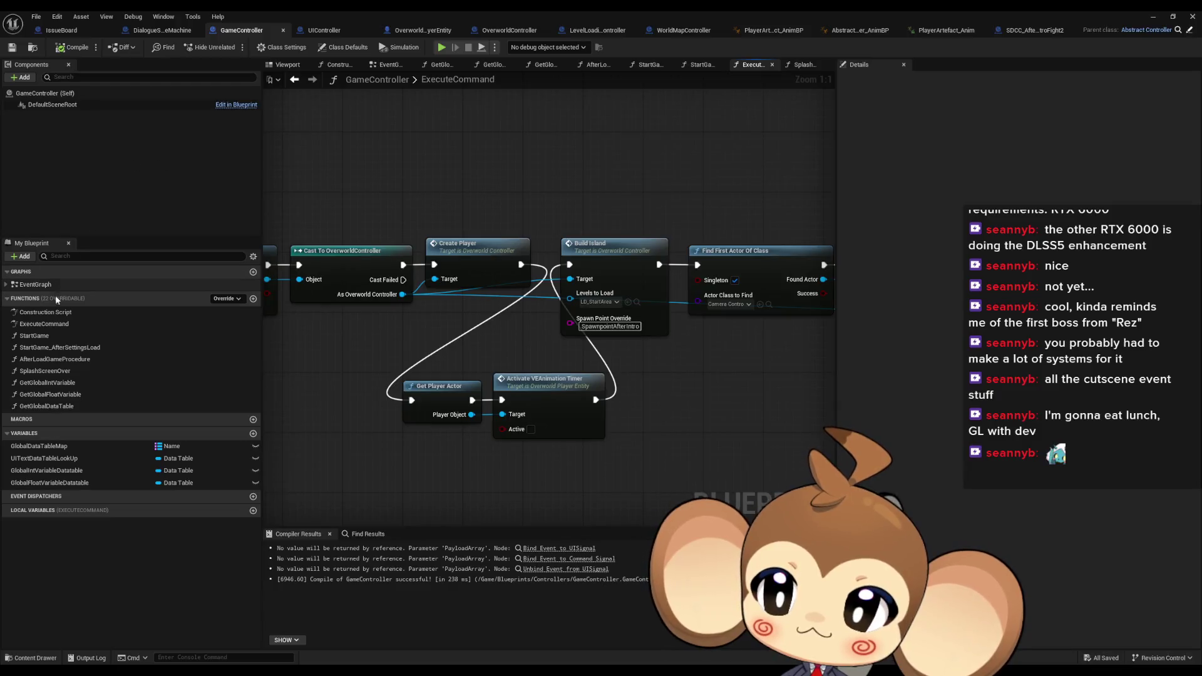
In SplashScreenOver, wire the first Branch's True output into the second Branch
{"action": "double_click", "coordinate": [44, 370]}
{"action": "left_click_drag", "start_coordinate": [489, 263], "coordinate": [566, 262]}
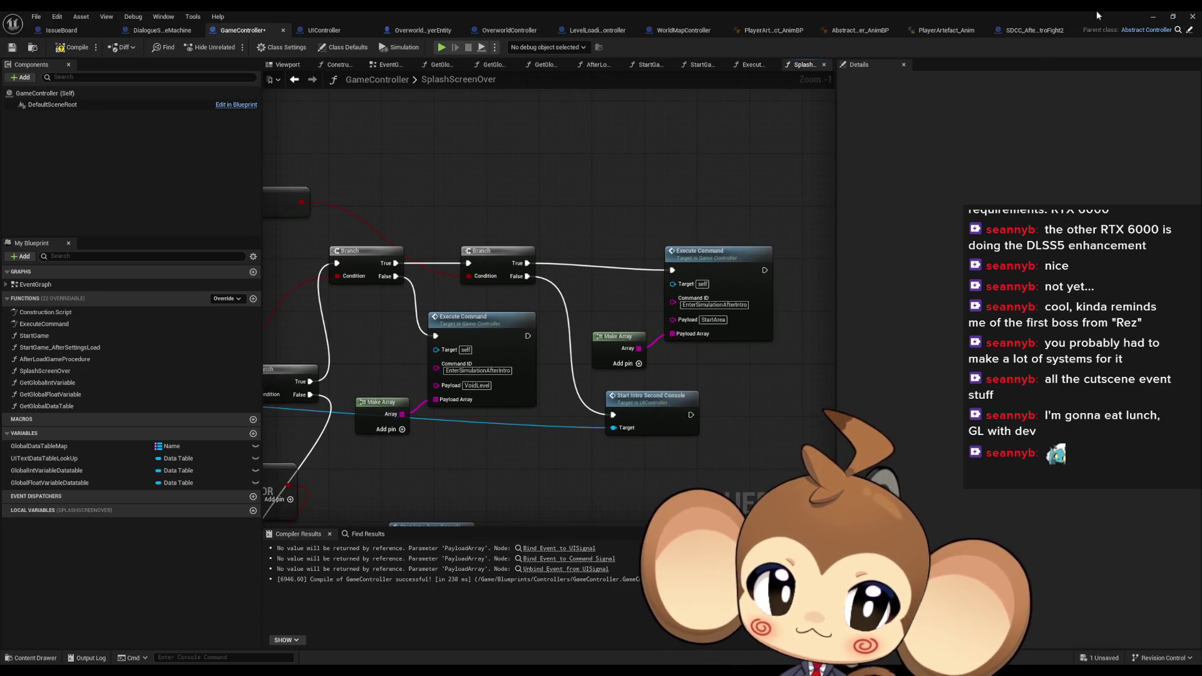
{"action": "left_click", "coordinate": [1153, 18]}
Play-test the intro in the editor, then reopen GameController's ExecuteCommand function graph
{"action": "left_click", "coordinate": [234, 47]}
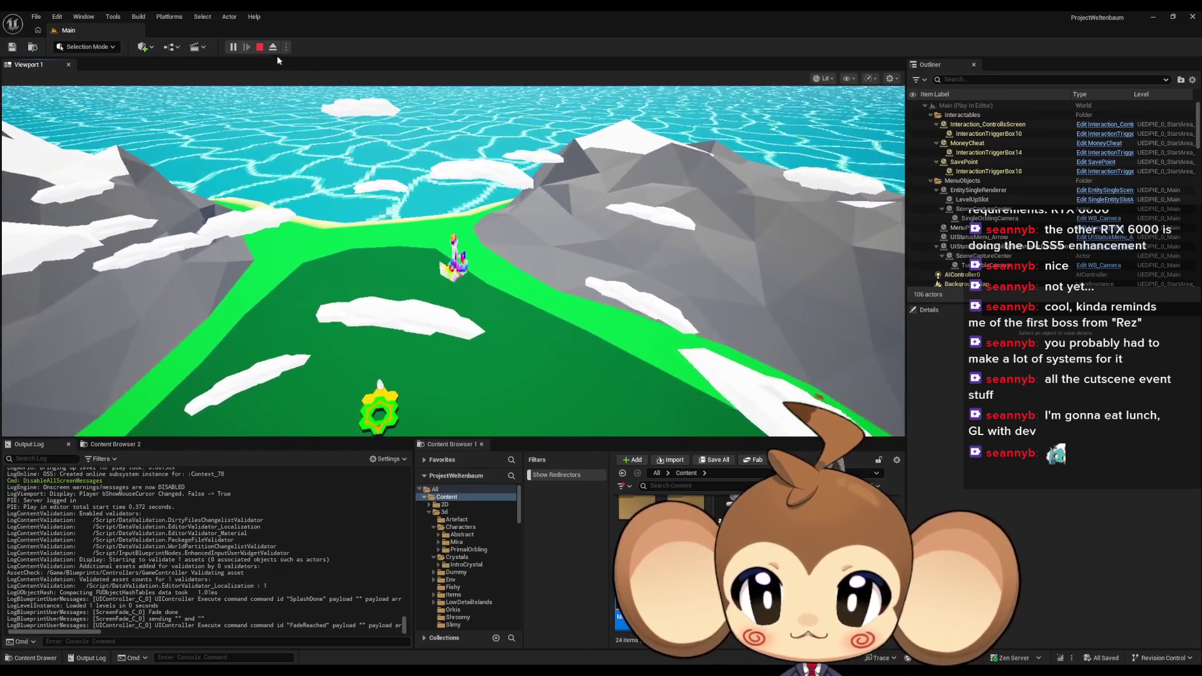
{"action": "left_click", "coordinate": [260, 47]}
{"action": "left_click", "coordinate": [623, 648]}
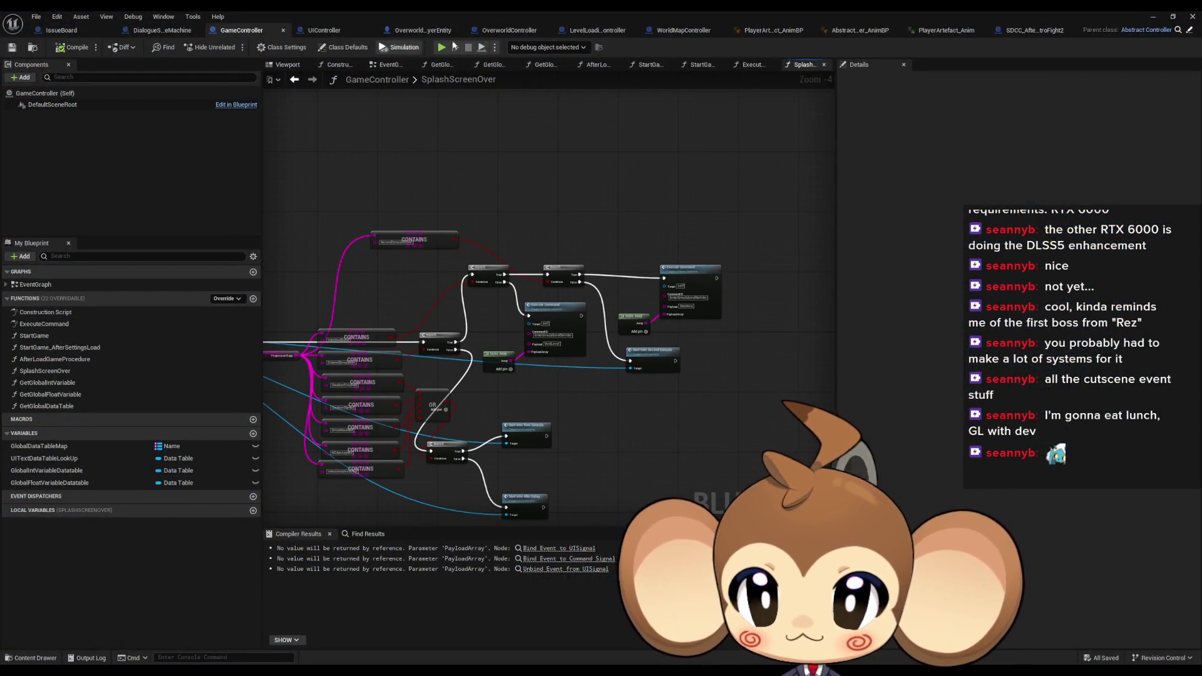
{"action": "double_click", "coordinate": [84, 326]}
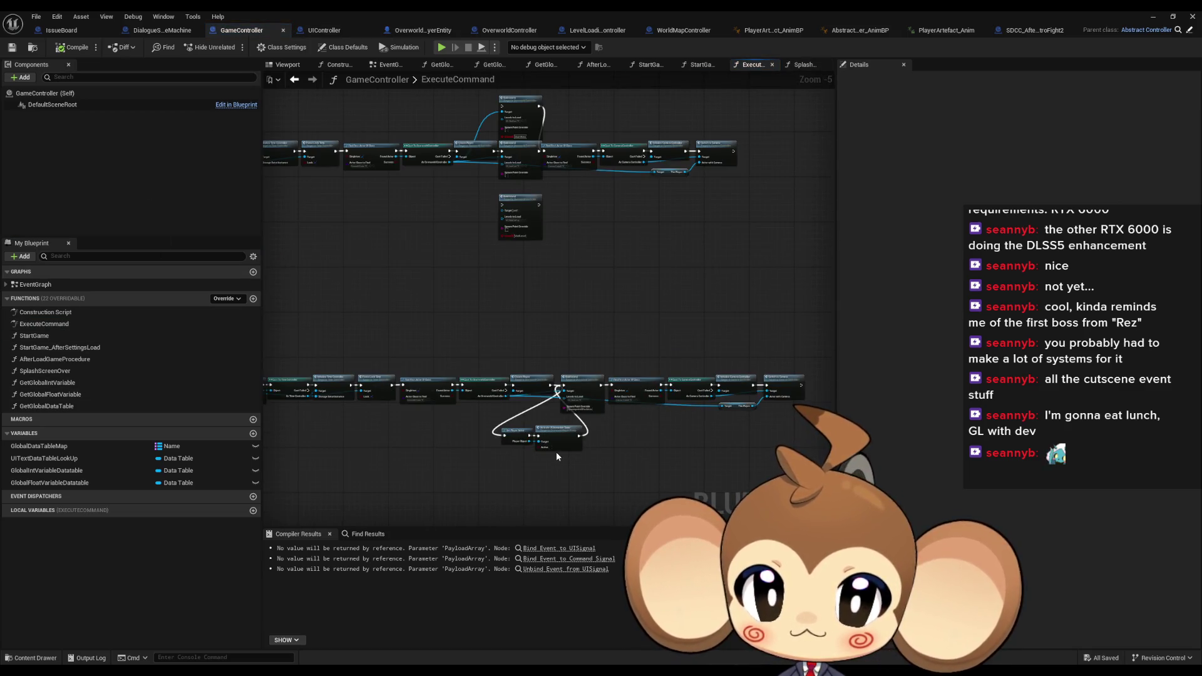
Toggle Active on the animation timer node on and back off
{"action": "scroll", "coordinate": [555, 451], "scroll_direction": "up", "scroll_amount": 5}
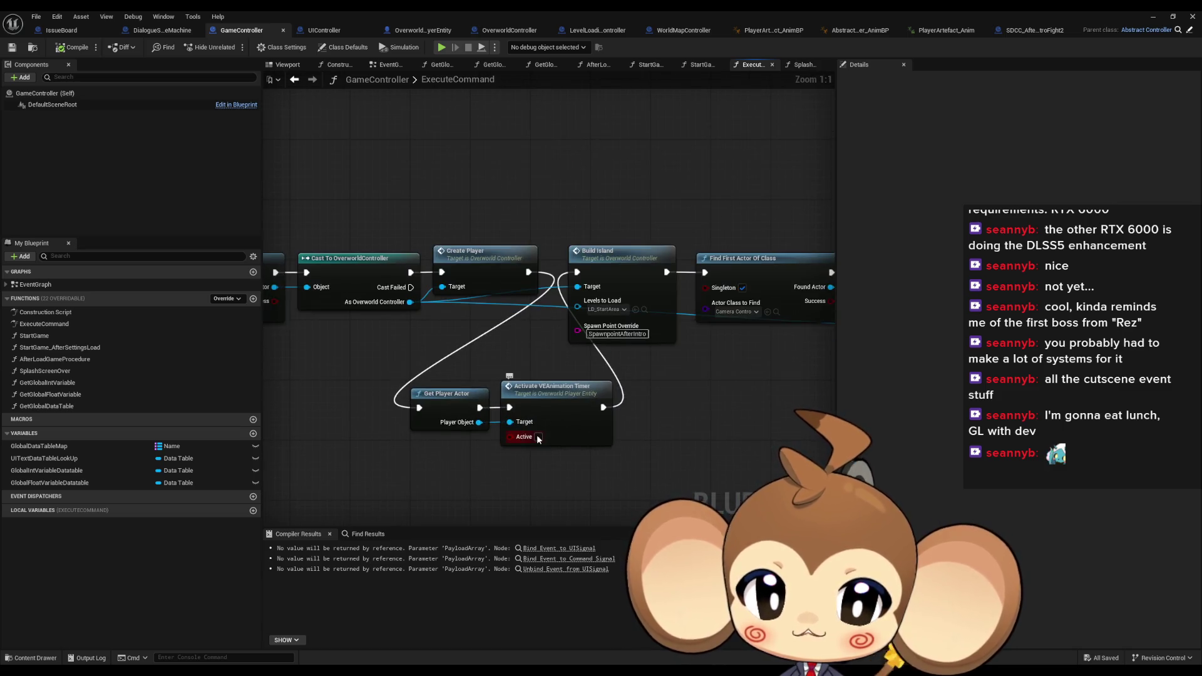
{"action": "left_click", "coordinate": [538, 437]}
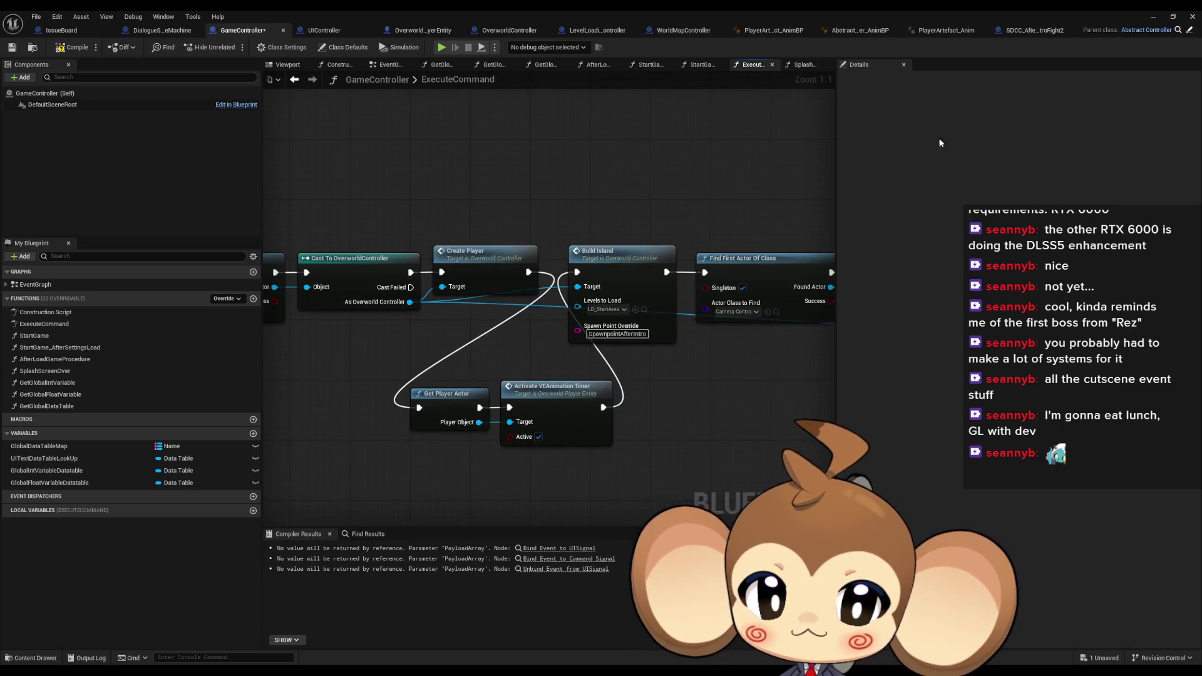
{"action": "left_click", "coordinate": [535, 437]}
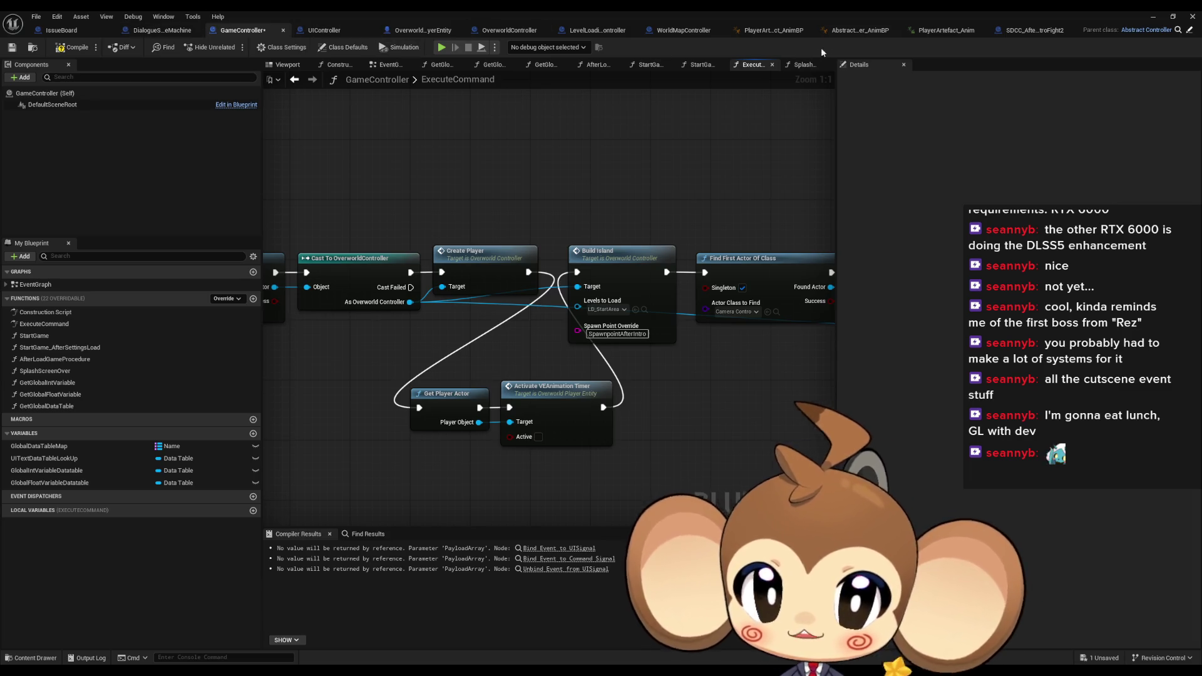
In Abstract_Character_AnimBP, wire the Branch True output into the Timer SET node
{"action": "left_click", "coordinate": [839, 31]}
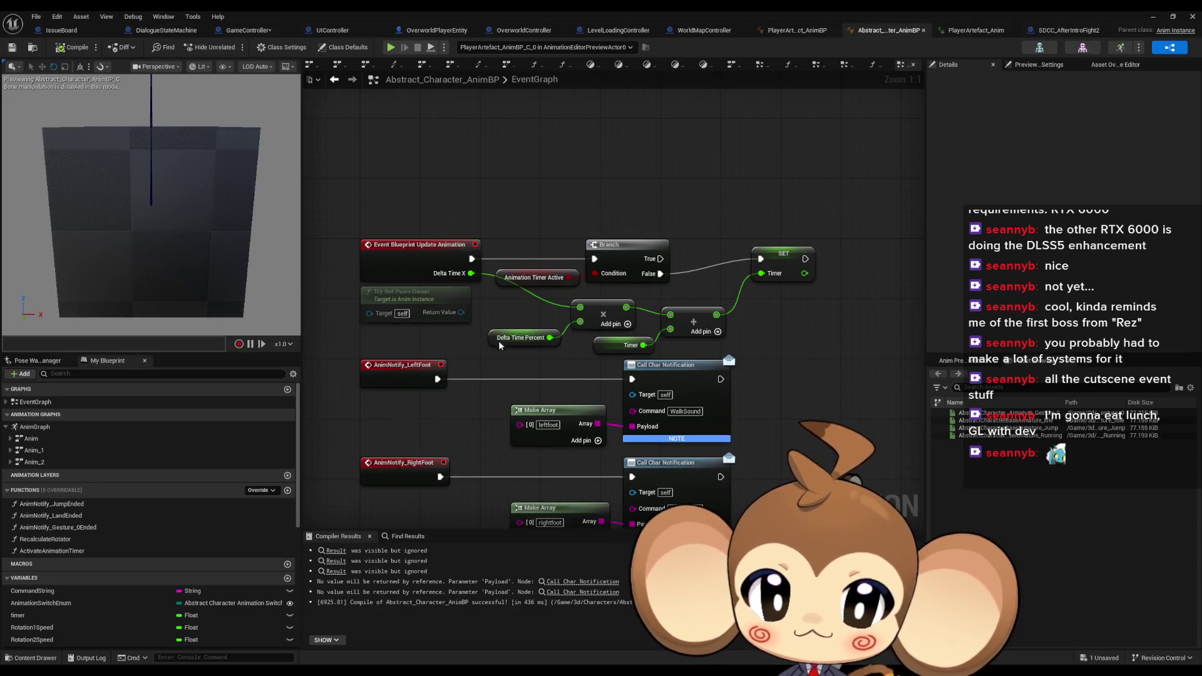
{"action": "mouse_move", "coordinate": [661, 258]}
{"action": "left_mouse_down"}
{"action": "mouse_move", "coordinate": [776, 262]}
{"action": "mouse_move", "coordinate": [760, 259]}
{"action": "left_mouse_up"}
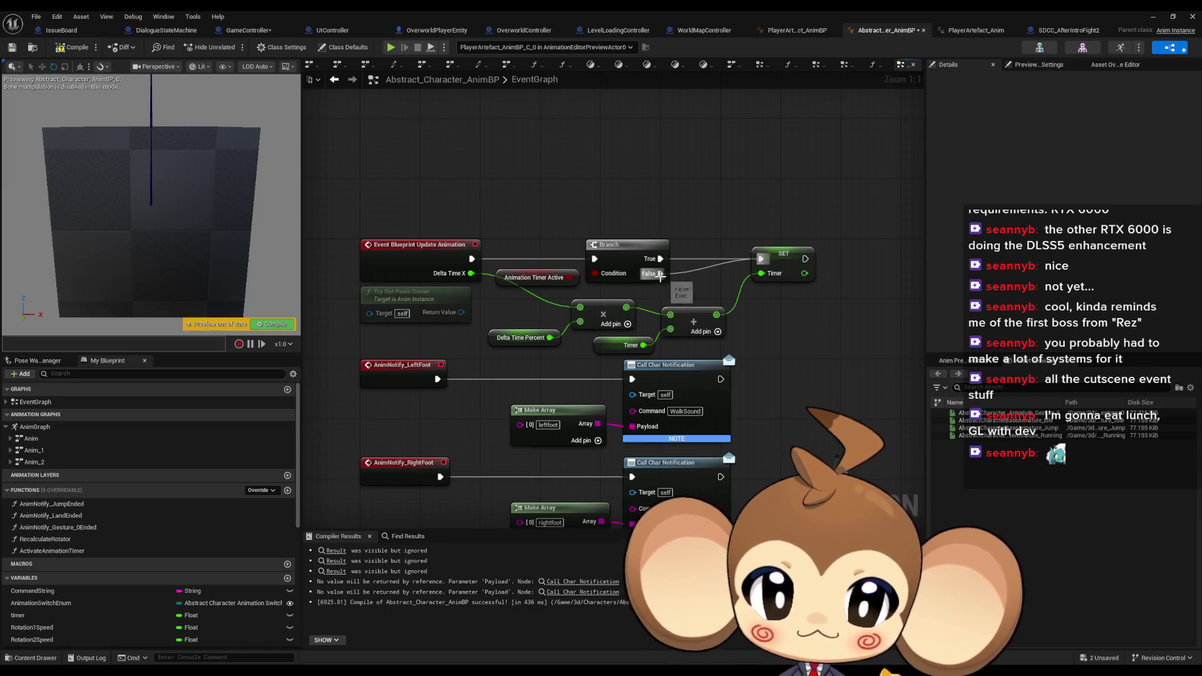
{"action": "scroll", "coordinate": [117, 528], "scroll_direction": "down", "scroll_amount": 8}
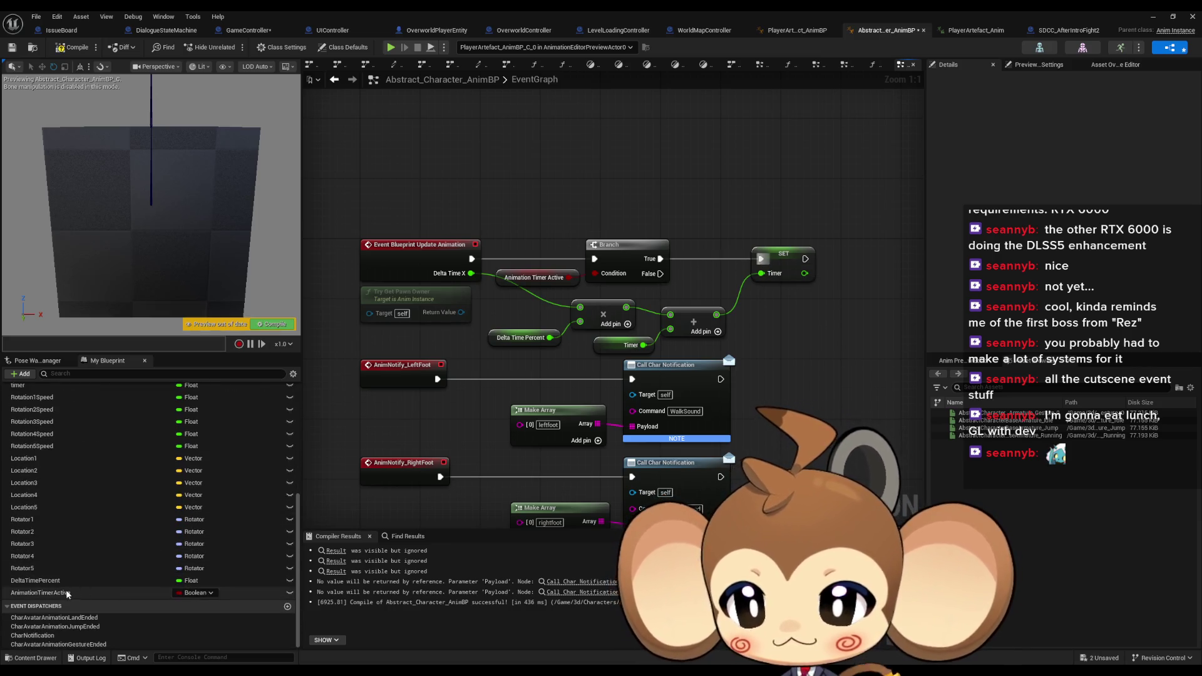
Make AnimationTimerActive default to true and save the animation blueprint
{"action": "left_click", "coordinate": [94, 592]}
{"action": "left_click", "coordinate": [1049, 272]}
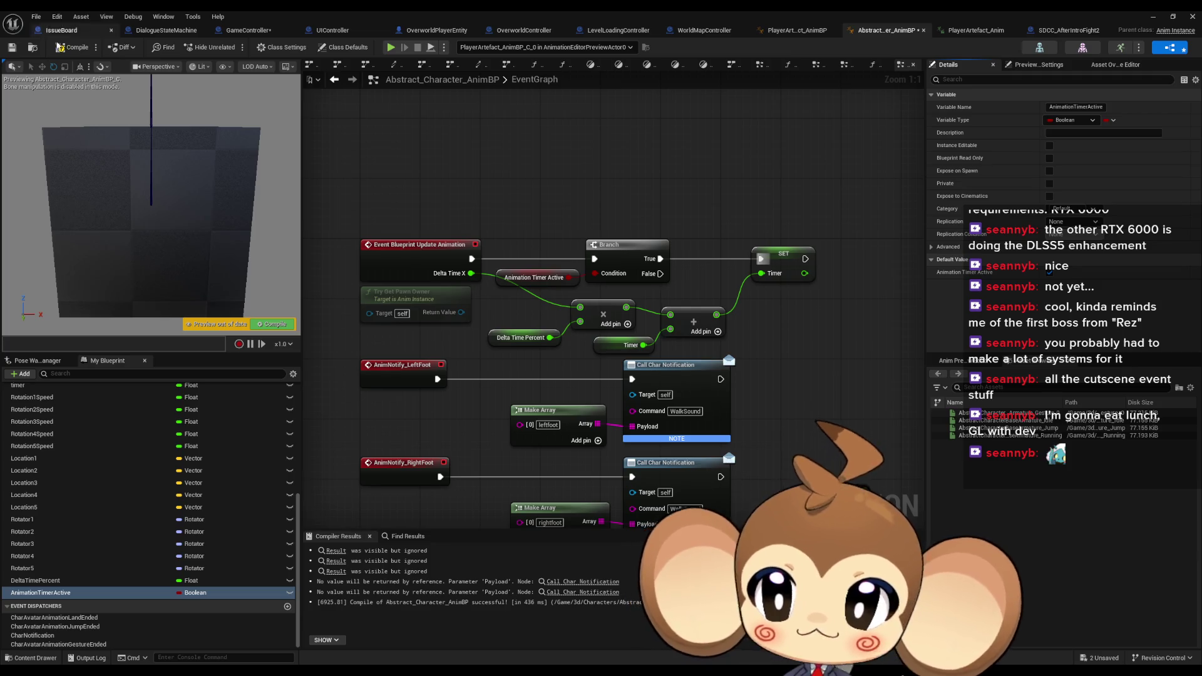
{"action": "key", "text": "ctrl+s"}
{"action": "left_click", "coordinate": [1152, 17]}
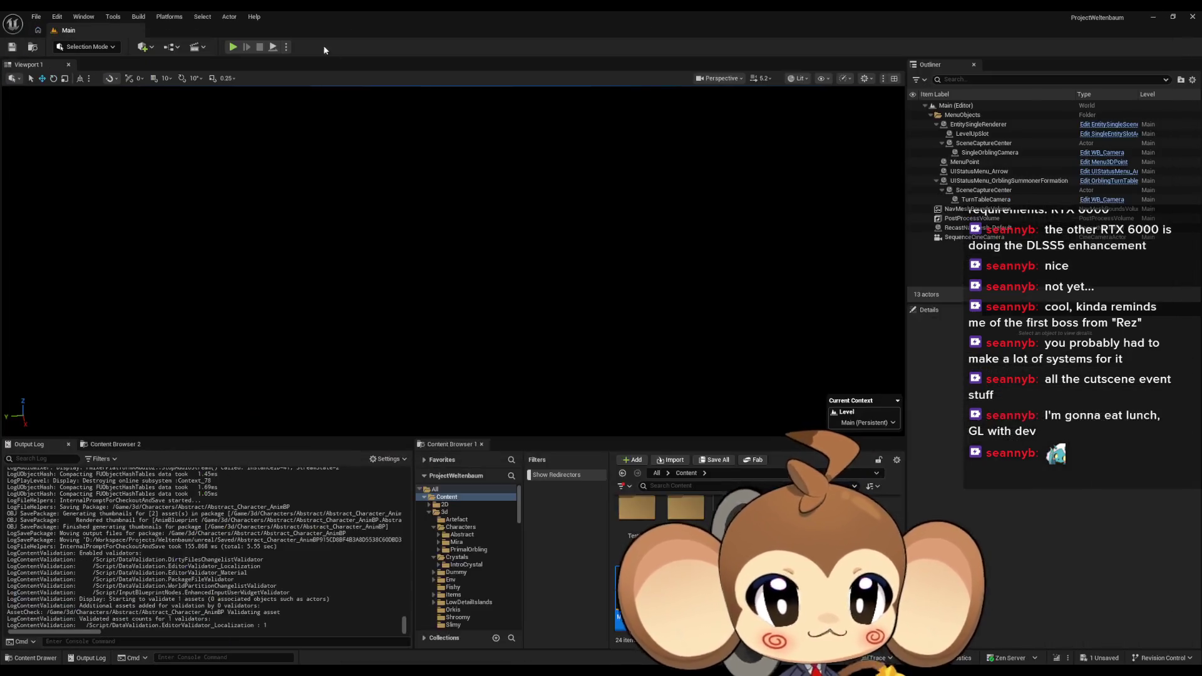
{"action": "left_click", "coordinate": [232, 47]}
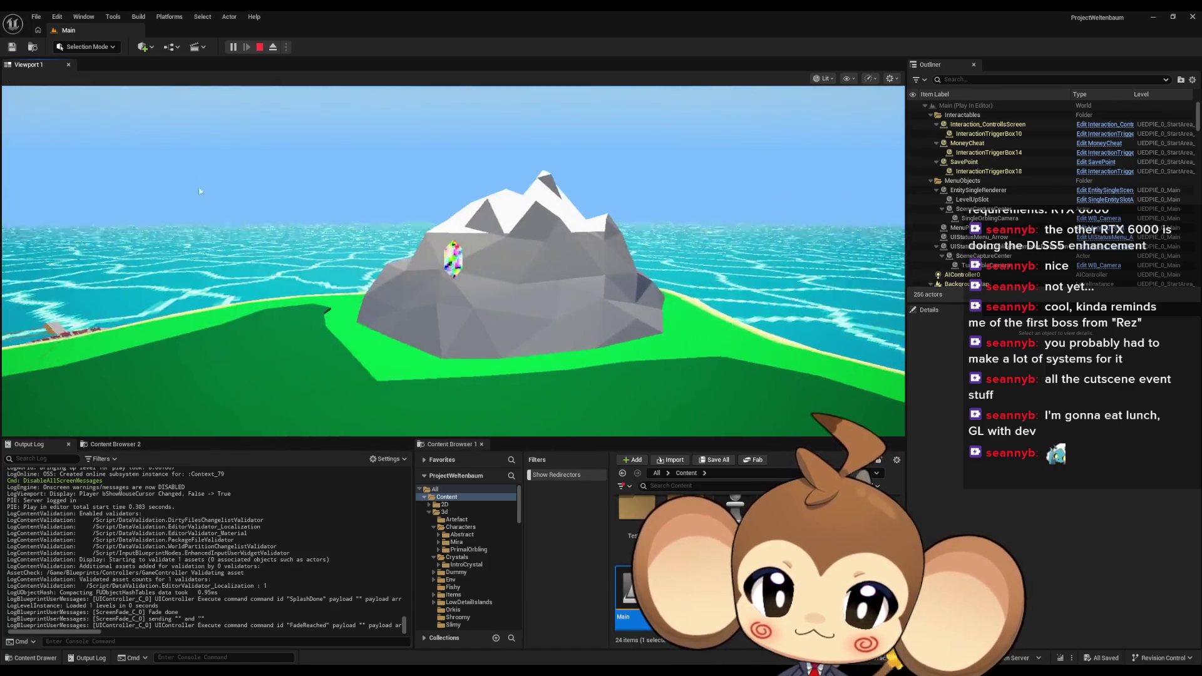
{"action": "left_click", "coordinate": [260, 48]}
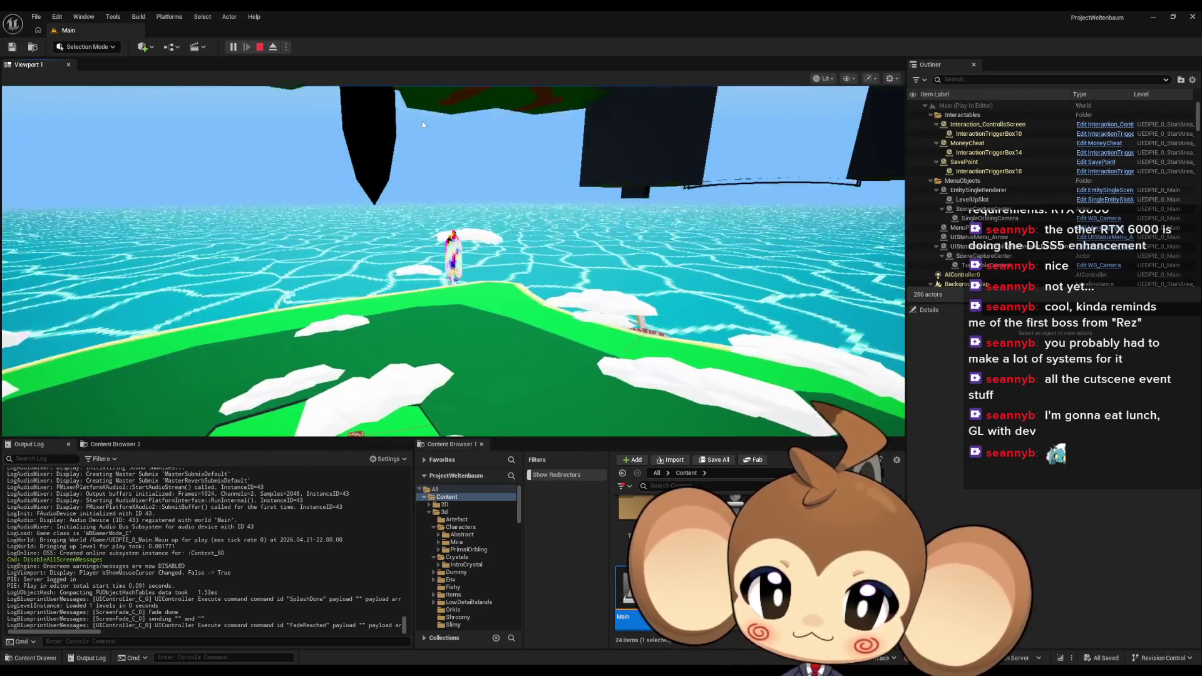
{"action": "left_click", "coordinate": [422, 122]}
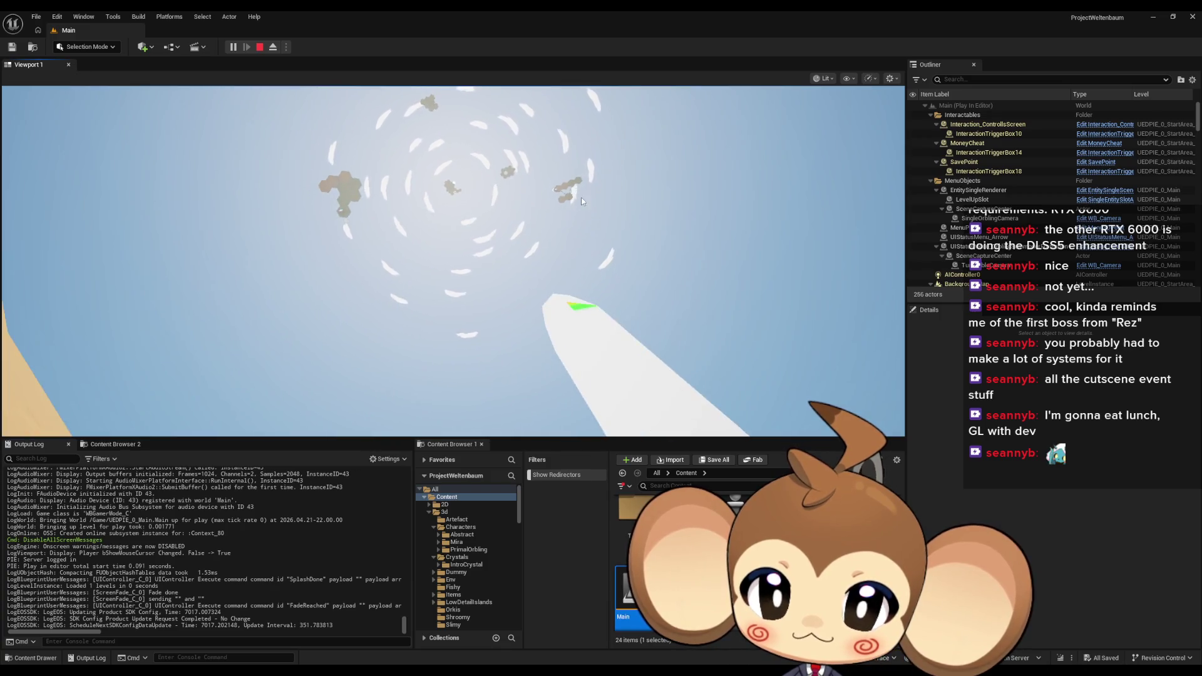
{"action": "left_click", "coordinate": [467, 410]}
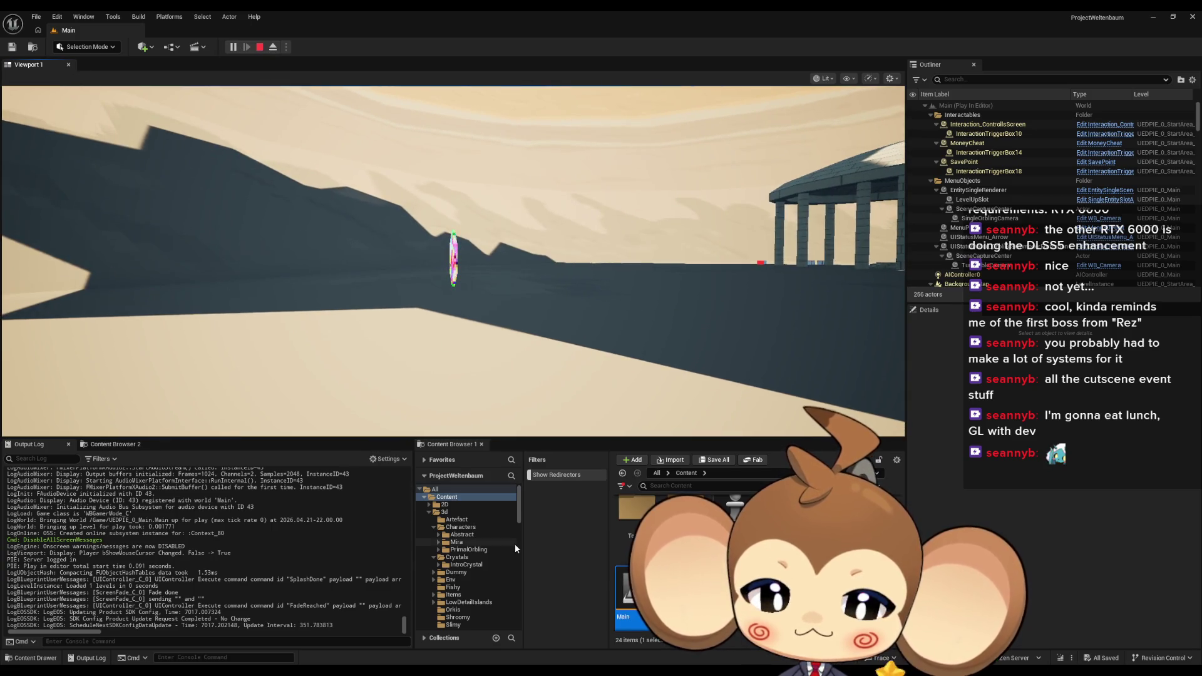
{"action": "left_click", "coordinate": [260, 47]}
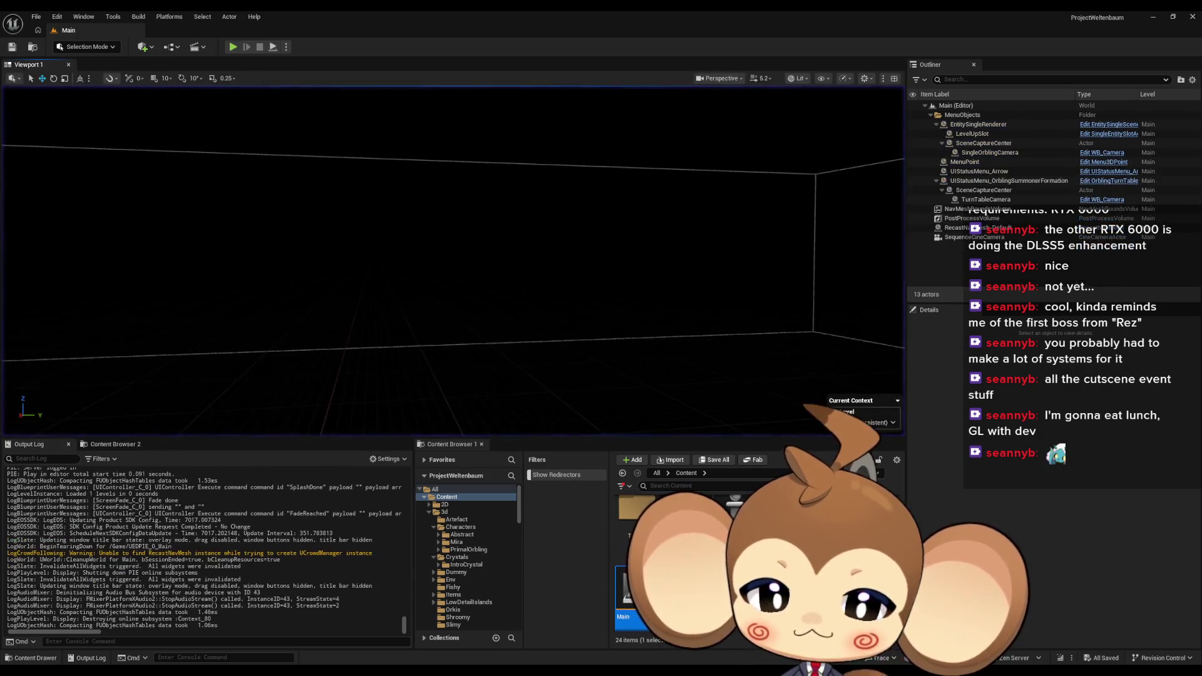
Bring the Abstract_Character_AnimBP editor forward as a floating window moved out of the way
{"action": "key", "text": "alt+Tab"}
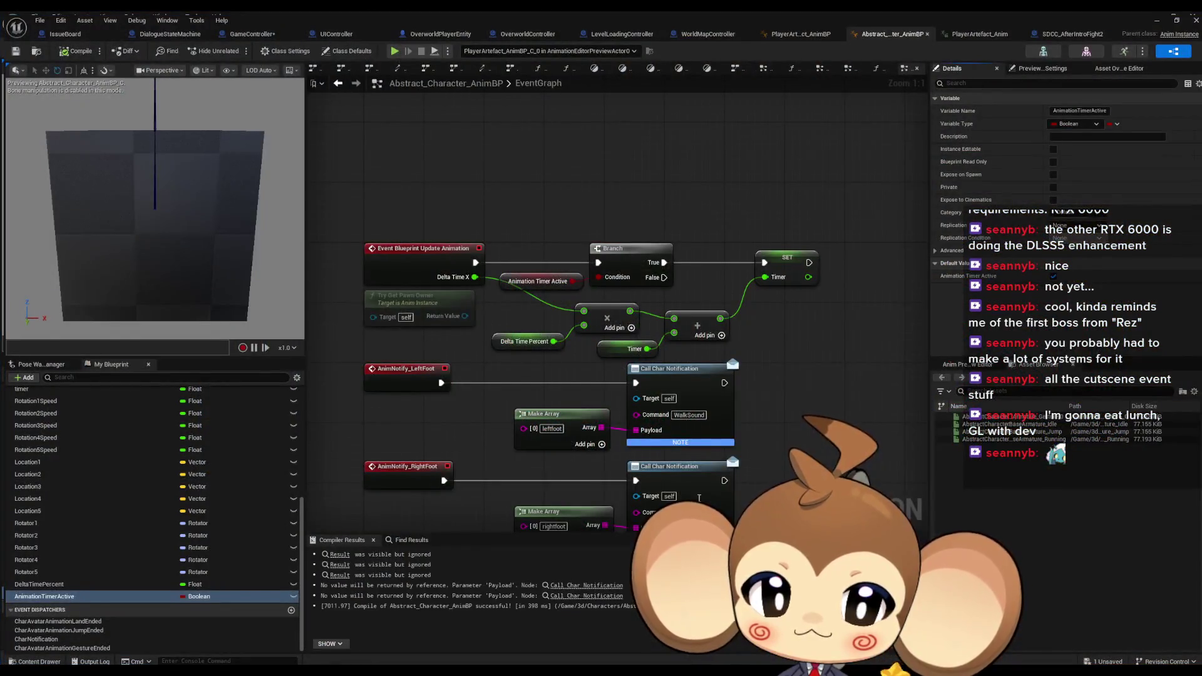
{"action": "left_click_drag", "start_coordinate": [815, 424], "coordinate": [701, 344]}
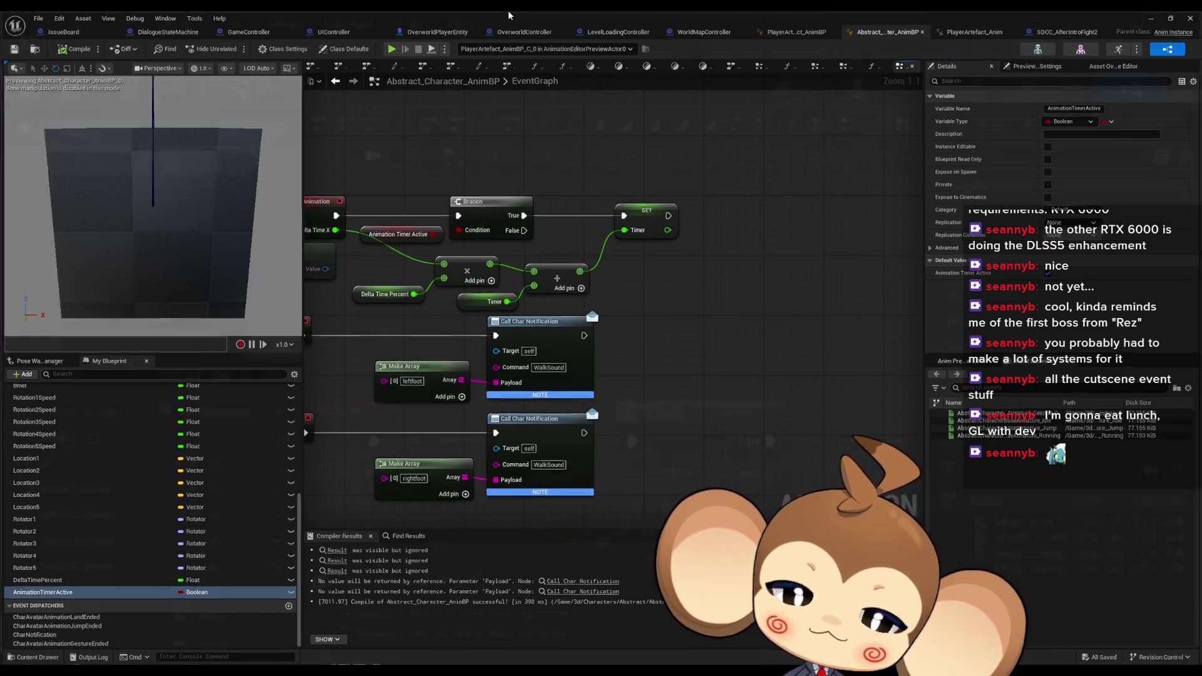
{"action": "double_click", "coordinate": [508, 10]}
{"action": "left_click_drag", "start_coordinate": [656, 242], "coordinate": [547, 79]}
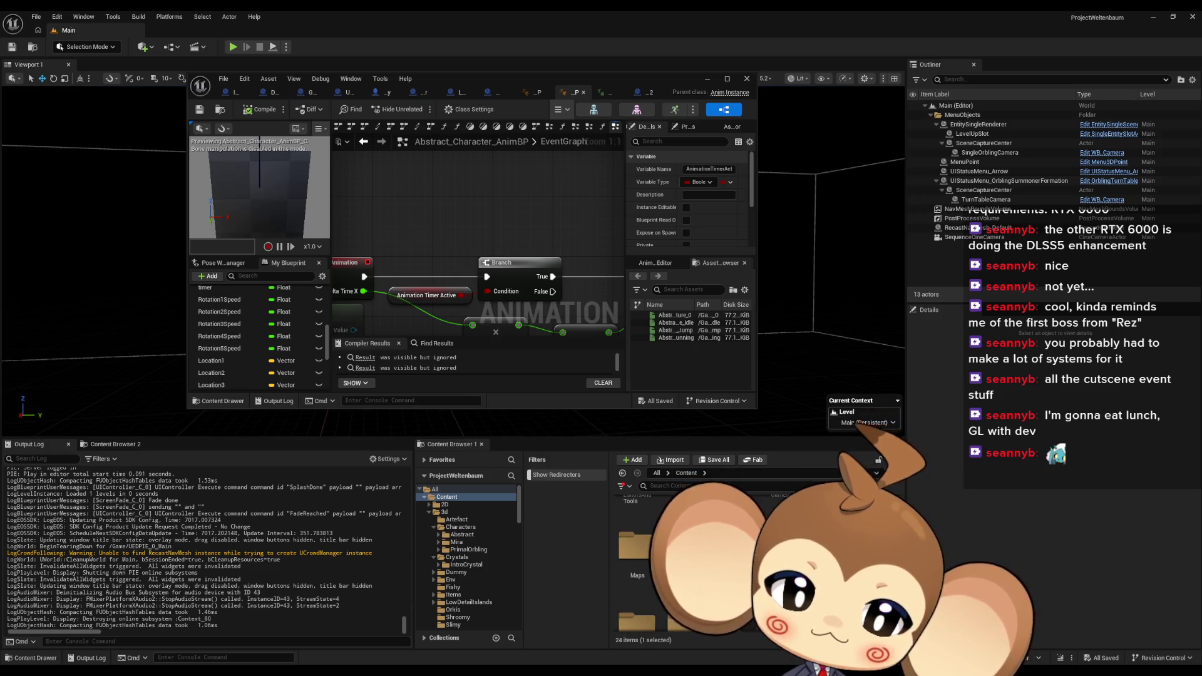
Open LS_AfterIntroBattle2 from the Content > Sequences > Void folder in the Sequencer
{"action": "scroll", "coordinate": [466, 557], "scroll_direction": "down", "scroll_amount": 5}
{"action": "left_click", "coordinate": [456, 565]}
{"action": "left_click", "coordinate": [452, 587]}
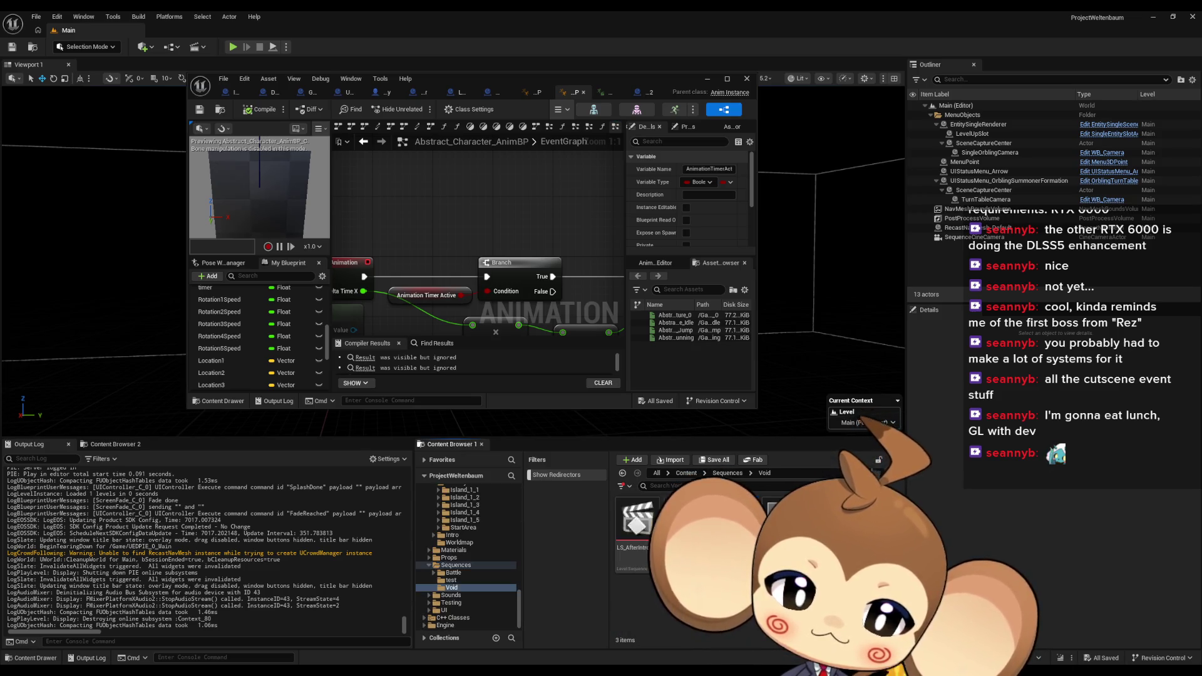
{"action": "double_click", "coordinate": [637, 520]}
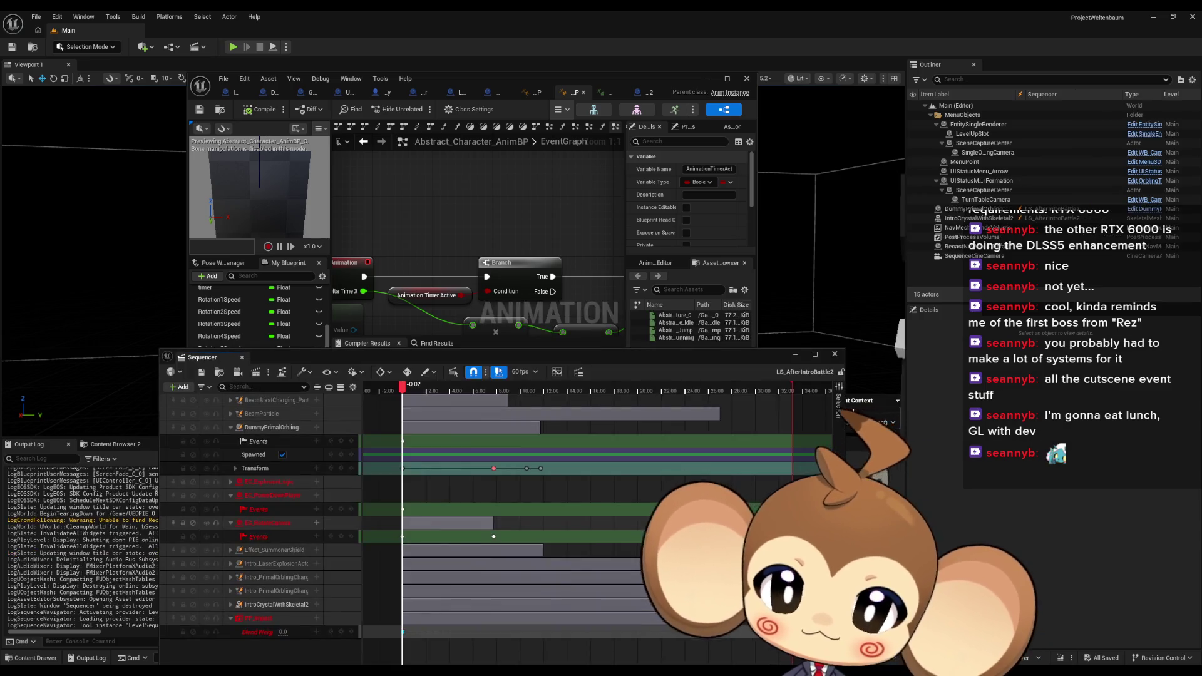
Collapse the DummyPrimalOrbling, EC_PowerDownPlayer and following event tracks
{"action": "left_click", "coordinate": [230, 427]}
{"action": "left_click", "coordinate": [231, 454]}
{"action": "left_click", "coordinate": [230, 468]}
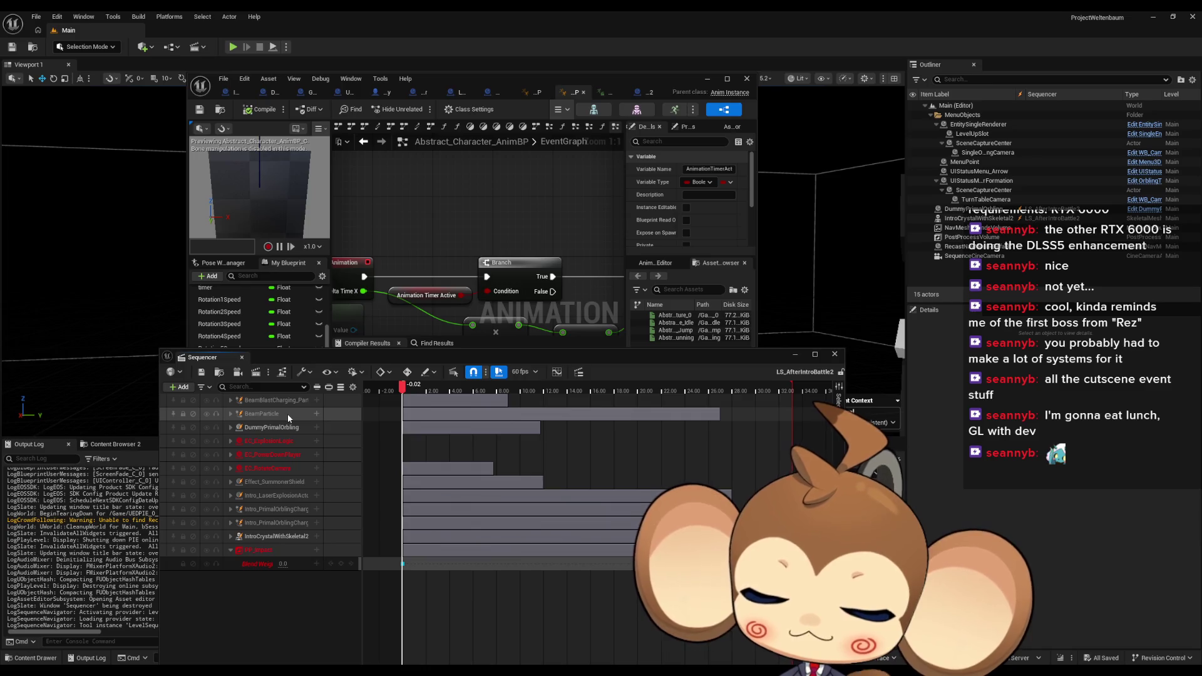
Select and expand the red EC_PowerDownPlayer track, and open its events in the Director Blueprint
{"action": "left_click", "coordinate": [268, 456]}
{"action": "left_click", "coordinate": [231, 454]}
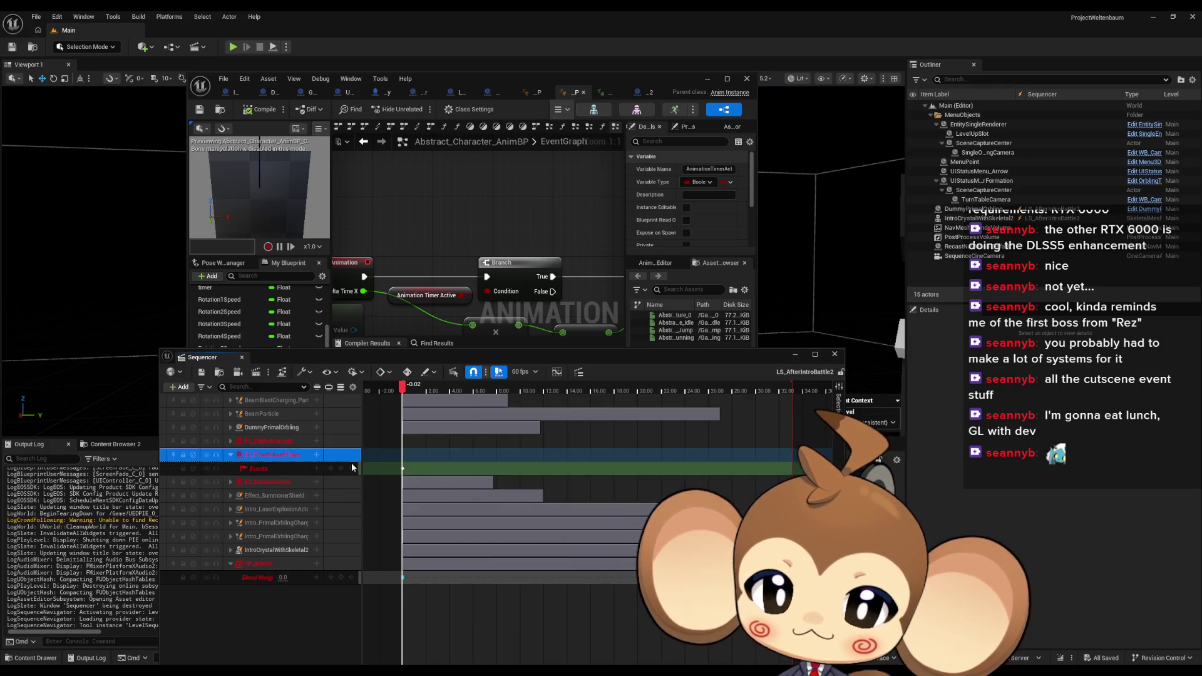
{"action": "left_click", "coordinate": [402, 470]}
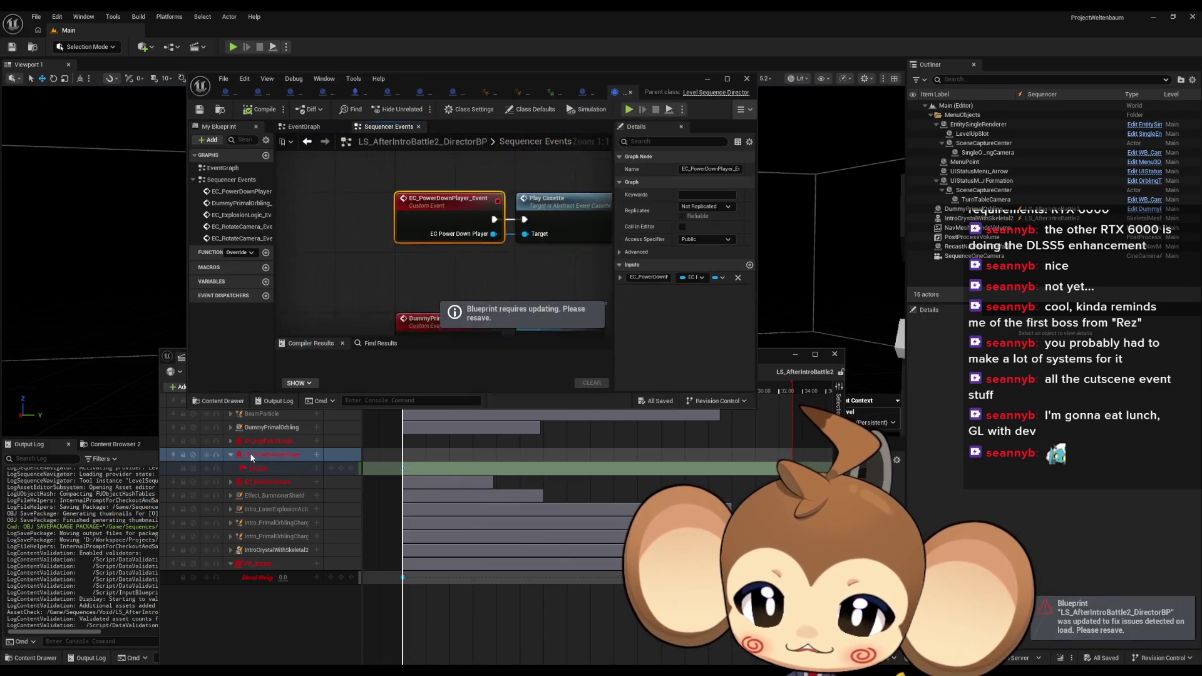
Show EC_PowerDownPlayer_Event in the director blueprint and sort the tracks by descending start time
{"action": "left_click", "coordinate": [230, 454]}
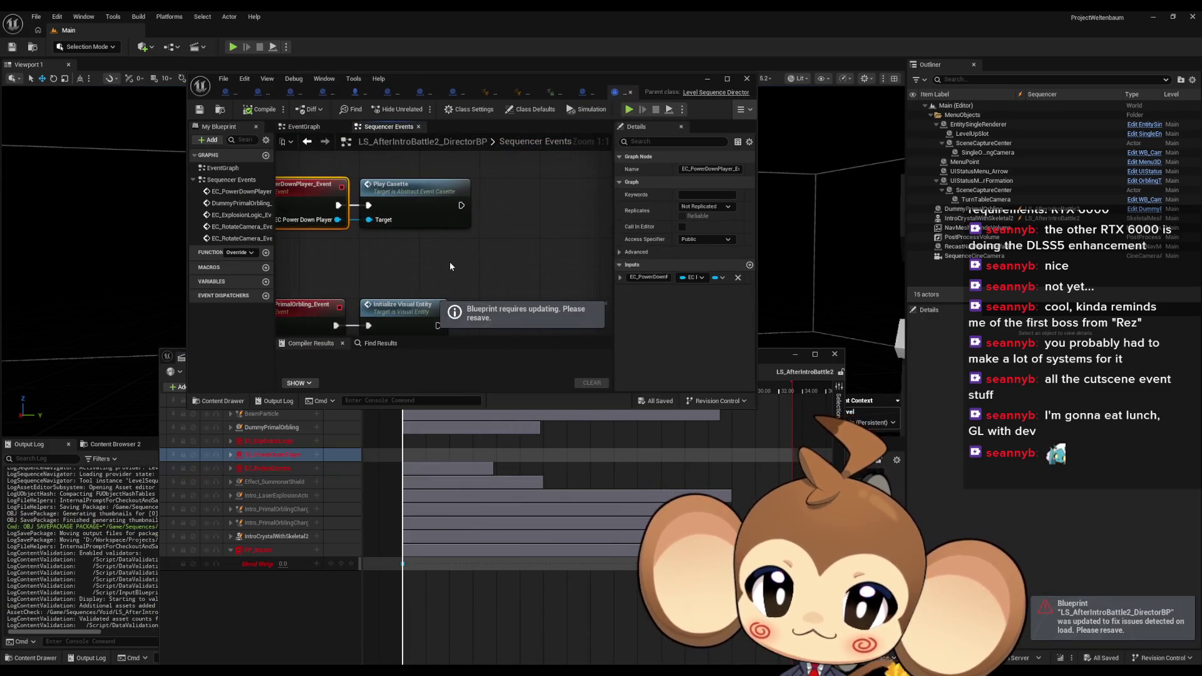
{"action": "left_click", "coordinate": [464, 190]}
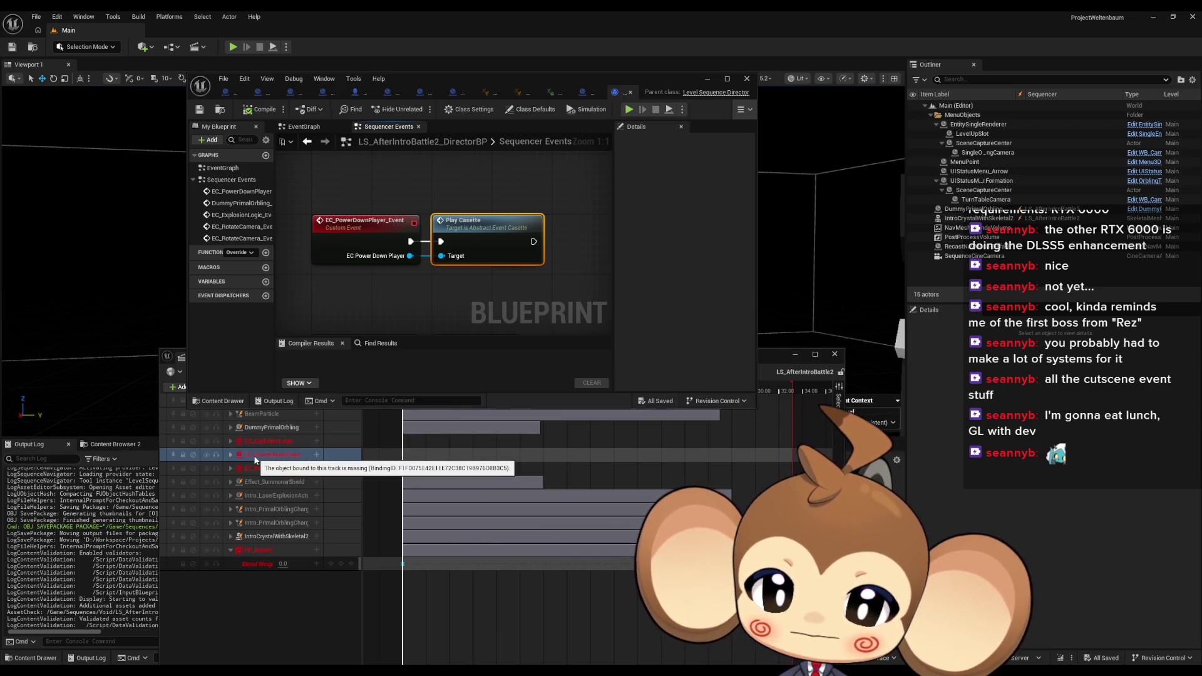
{"action": "right_click", "coordinate": [255, 460]}
{"action": "mouse_move", "coordinate": [351, 446]}
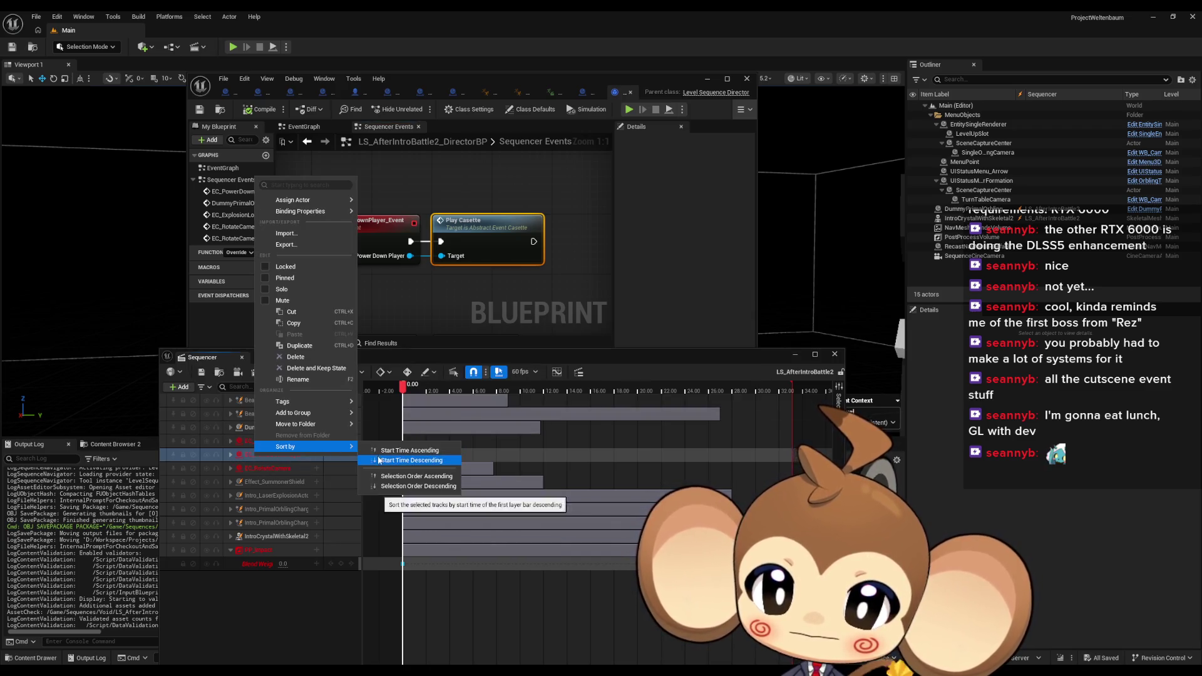
{"action": "left_click", "coordinate": [231, 456]}
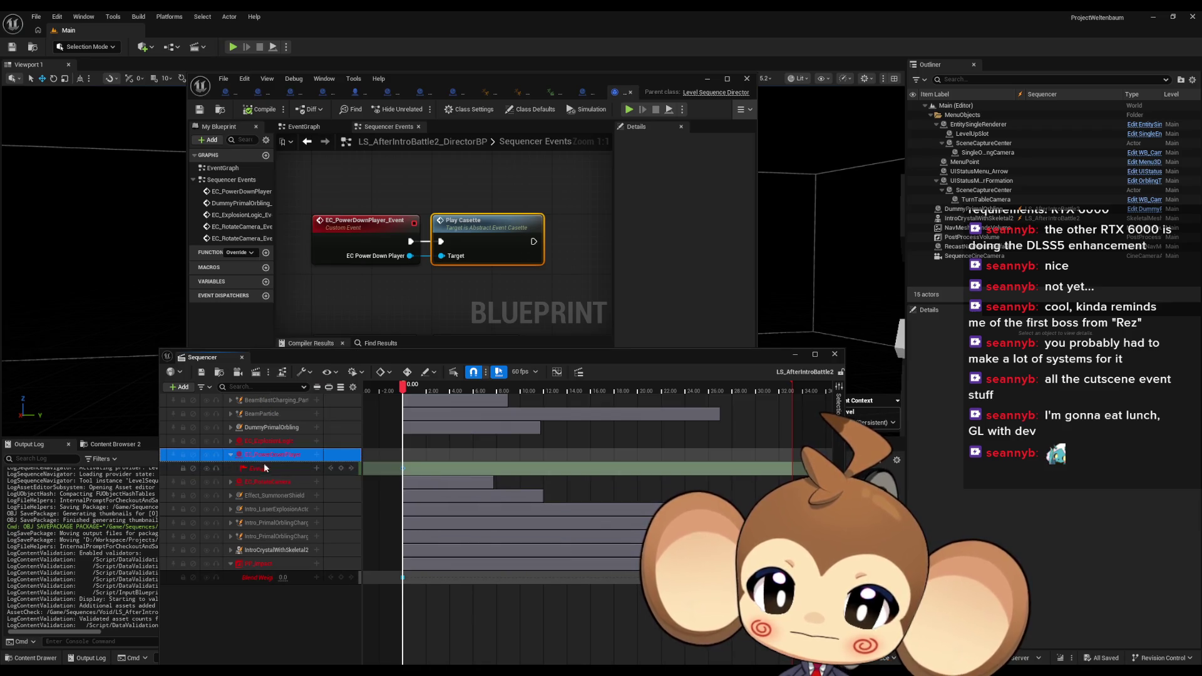
{"action": "right_click", "coordinate": [257, 461]}
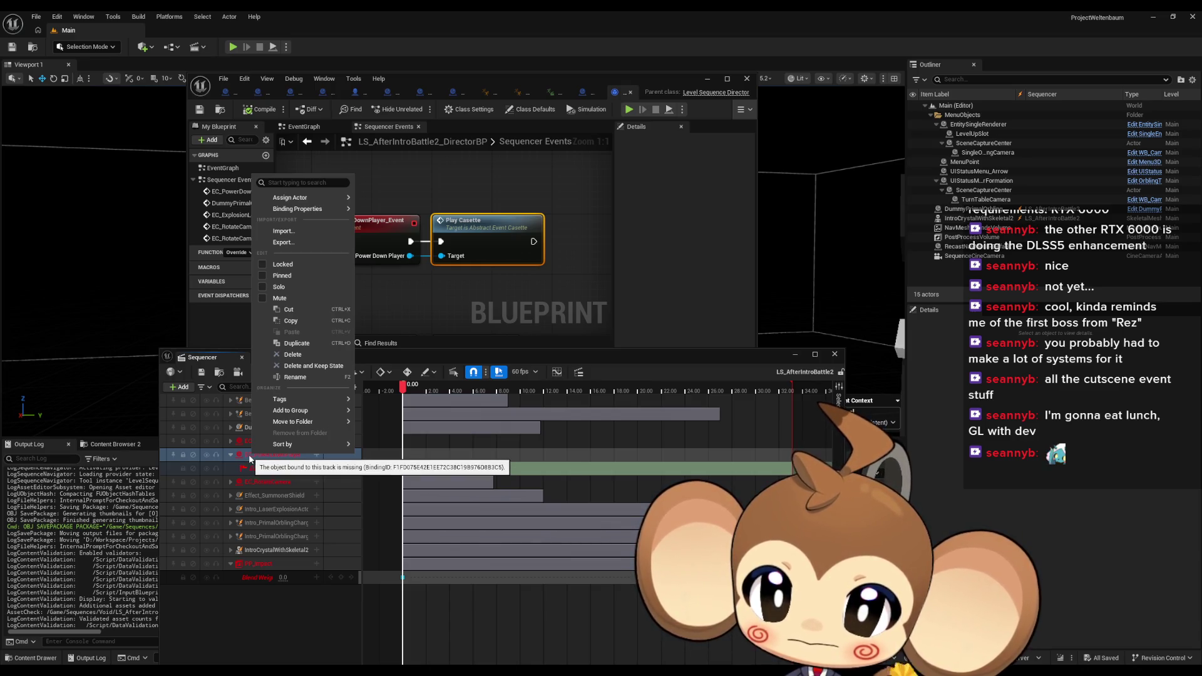
Open EC_PowerDownPlayer's PlayCasette function from the director's Play Casette node
{"action": "left_click", "coordinate": [516, 265]}
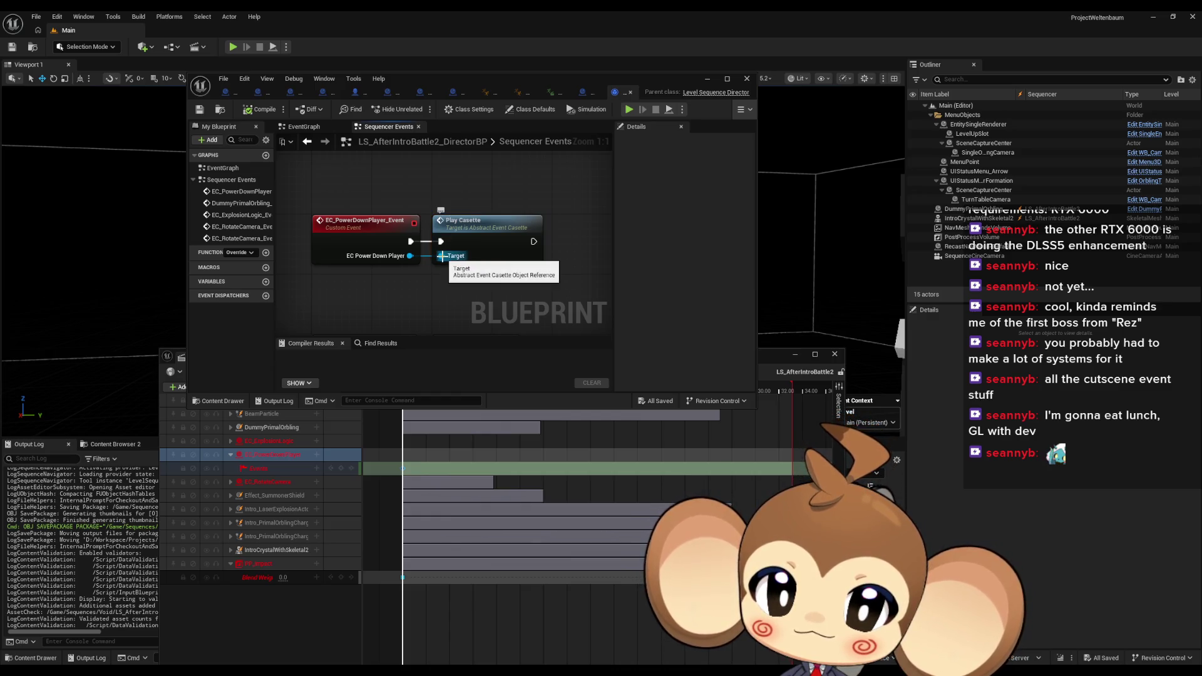
{"action": "right_click", "coordinate": [485, 241]}
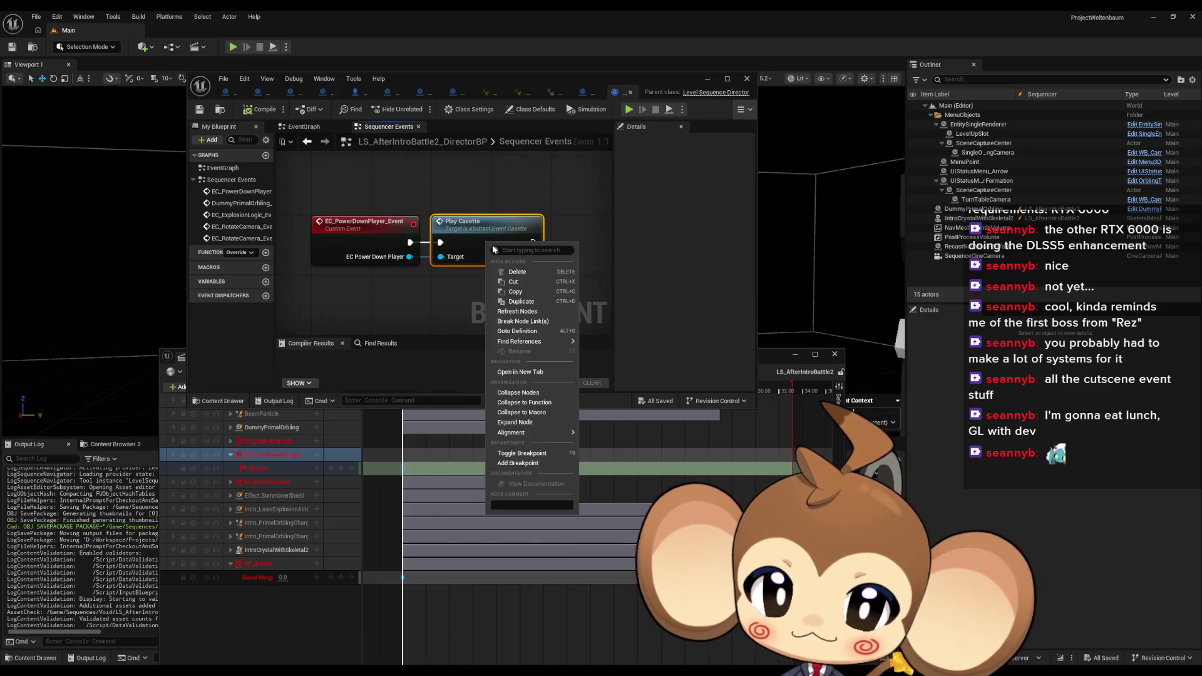
{"action": "left_click", "coordinate": [447, 290]}
{"action": "left_click", "coordinate": [482, 222]}
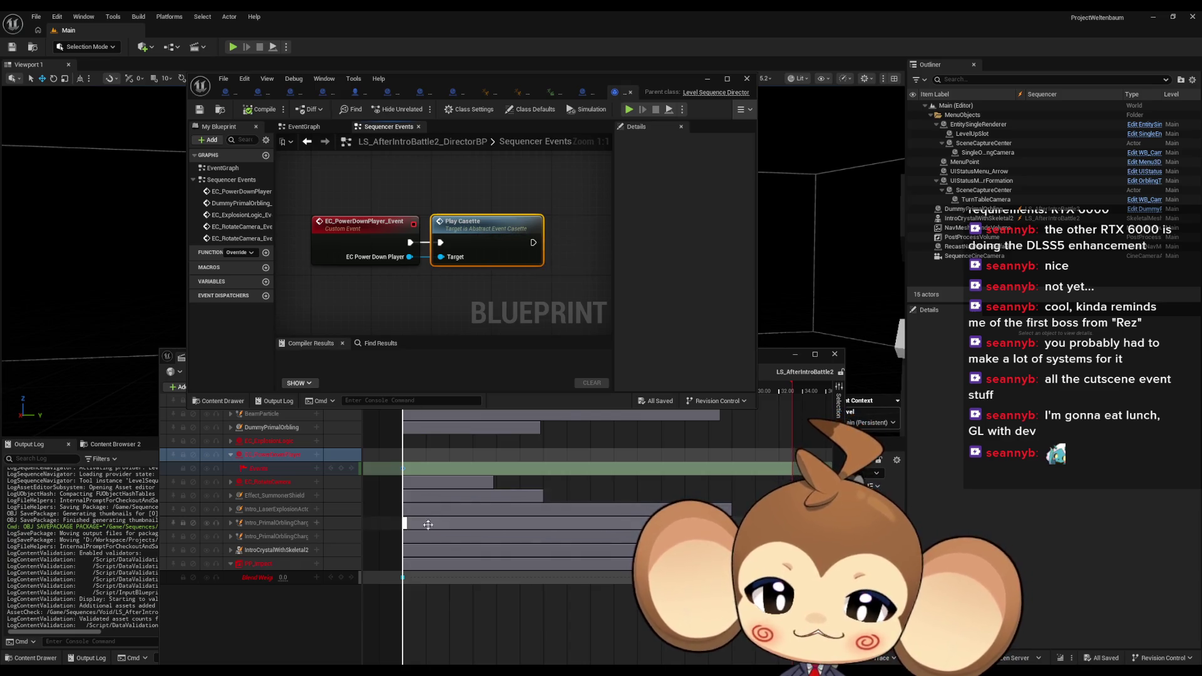
{"action": "mouse_move", "coordinate": [780, 355]}
{"action": "left_mouse_down"}
{"action": "mouse_move", "coordinate": [607, 362]}
{"action": "mouse_move", "coordinate": [394, 333]}
{"action": "mouse_move", "coordinate": [467, 365]}
{"action": "left_mouse_up"}
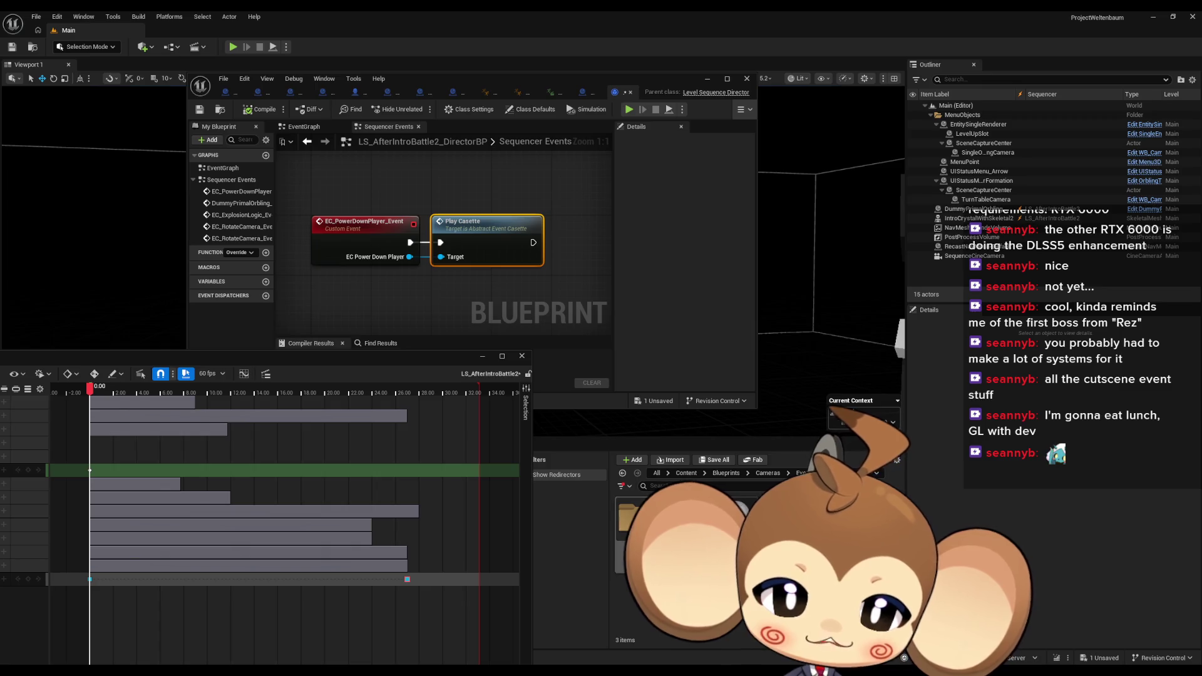
{"action": "double_click", "coordinate": [475, 224]}
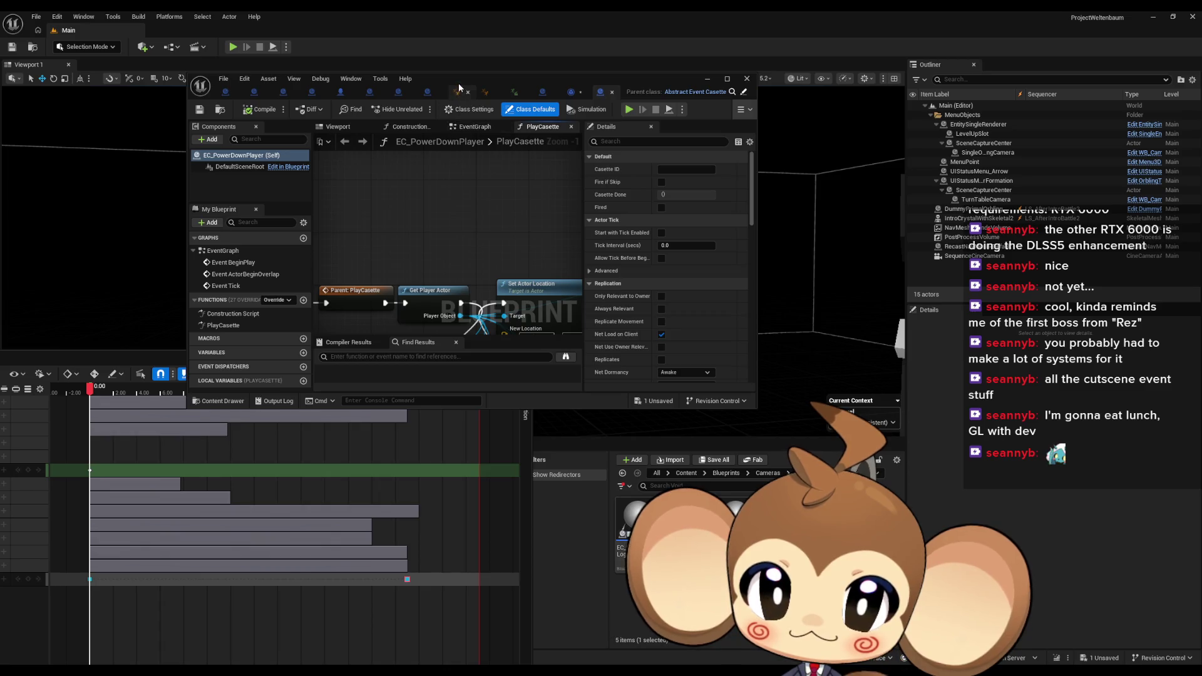
Maximize the blueprint editor and inspect PlayCasette's Set Actor Location and Set Visibility nodes
{"action": "double_click", "coordinate": [460, 92]}
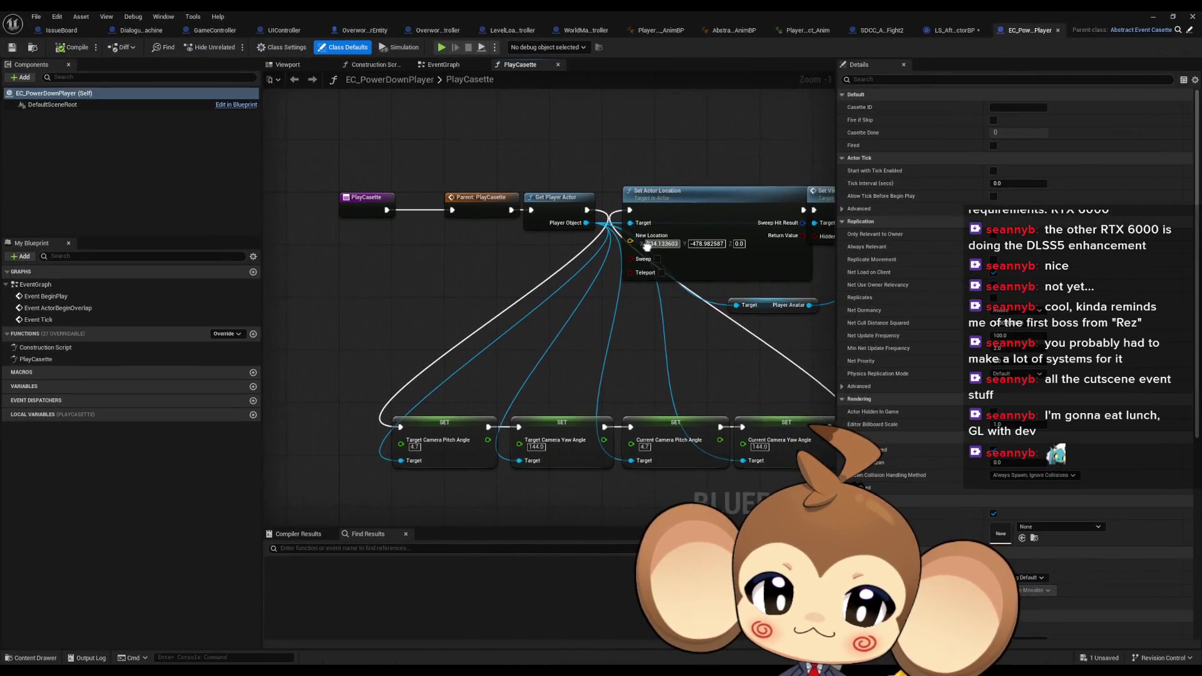
{"action": "mouse_move", "coordinate": [651, 261]}
{"action": "left_mouse_down"}
{"action": "mouse_move", "coordinate": [589, 246]}
{"action": "mouse_move", "coordinate": [516, 263]}
{"action": "left_mouse_up"}
{"action": "left_click", "coordinate": [694, 197]}
{"action": "left_click_drag", "start_coordinate": [743, 221], "coordinate": [597, 214]}
{"action": "mouse_move", "coordinate": [437, 144]}
{"action": "left_mouse_down"}
{"action": "mouse_move", "coordinate": [474, 216]}
{"action": "mouse_move", "coordinate": [605, 184]}
{"action": "mouse_move", "coordinate": [597, 191]}
{"action": "left_mouse_up"}
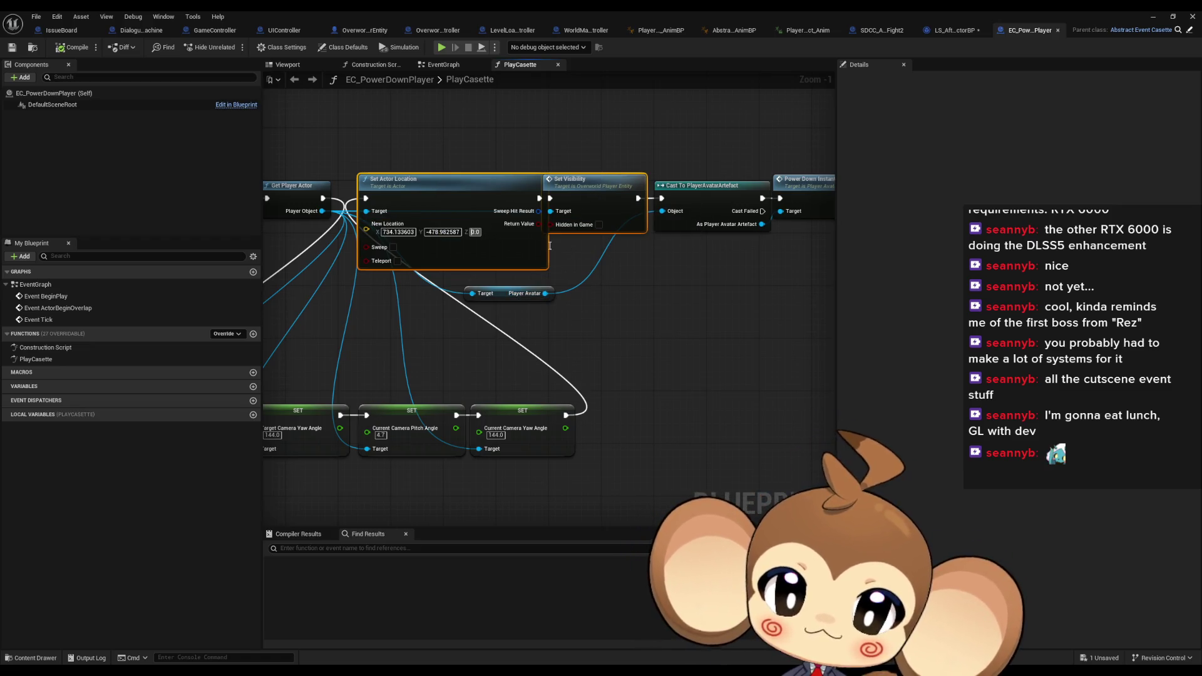
Open the artefact's PowerDownInstantly function from the Power Down Instantly call
{"action": "mouse_move", "coordinate": [436, 193]}
{"action": "left_mouse_down"}
{"action": "mouse_move", "coordinate": [445, 263]}
{"action": "mouse_move", "coordinate": [331, 303]}
{"action": "mouse_move", "coordinate": [186, 320]}
{"action": "mouse_move", "coordinate": [793, 347]}
{"action": "mouse_move", "coordinate": [719, 338]}
{"action": "left_mouse_up"}
{"action": "left_click", "coordinate": [531, 255]}
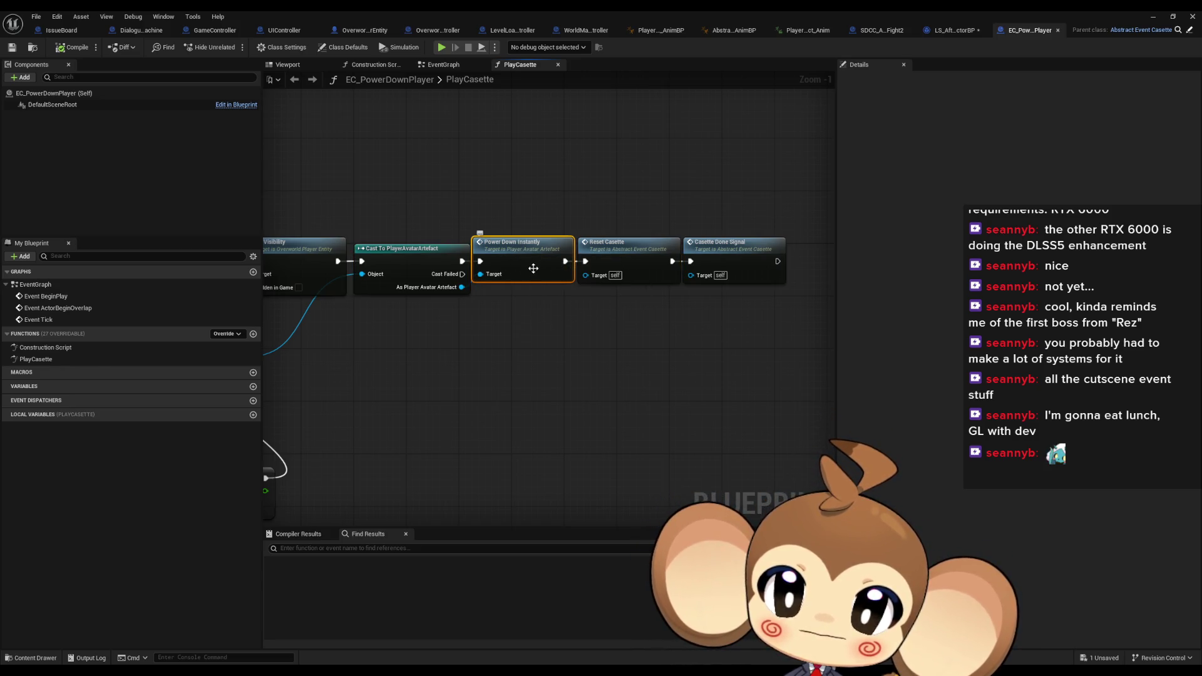
{"action": "double_click", "coordinate": [533, 268]}
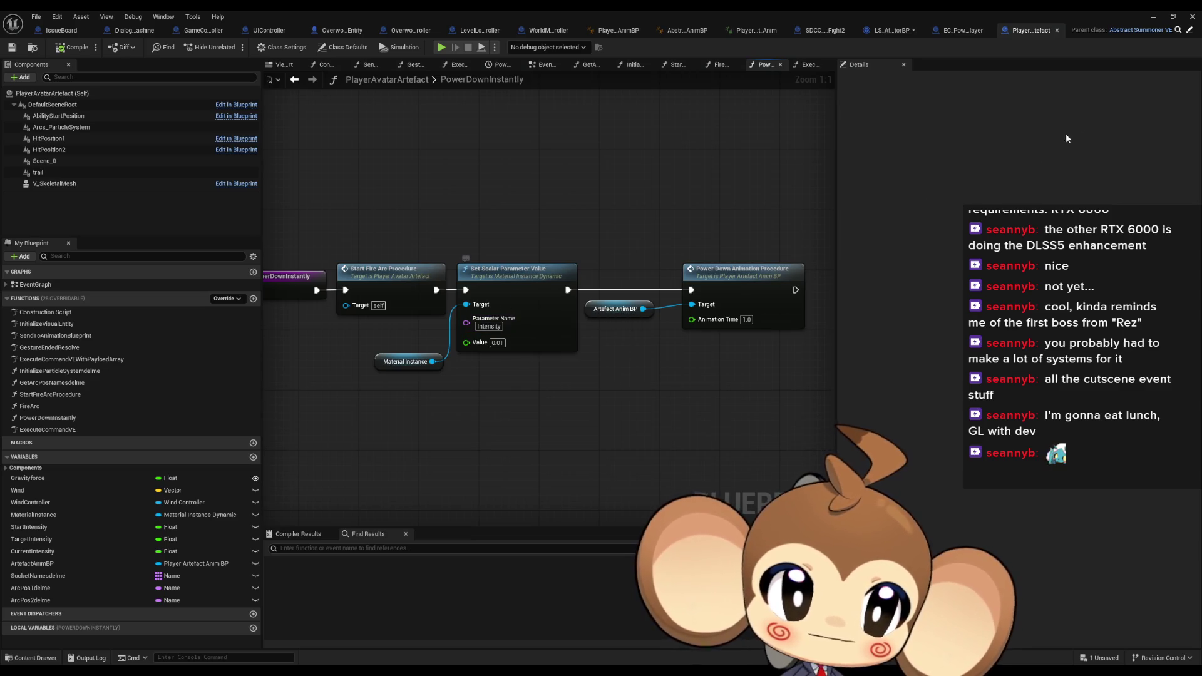
Review PowerDownInstantly's entry node and its Start Fire Arc Procedure call
{"action": "left_click_drag", "start_coordinate": [495, 251], "coordinate": [619, 248]}
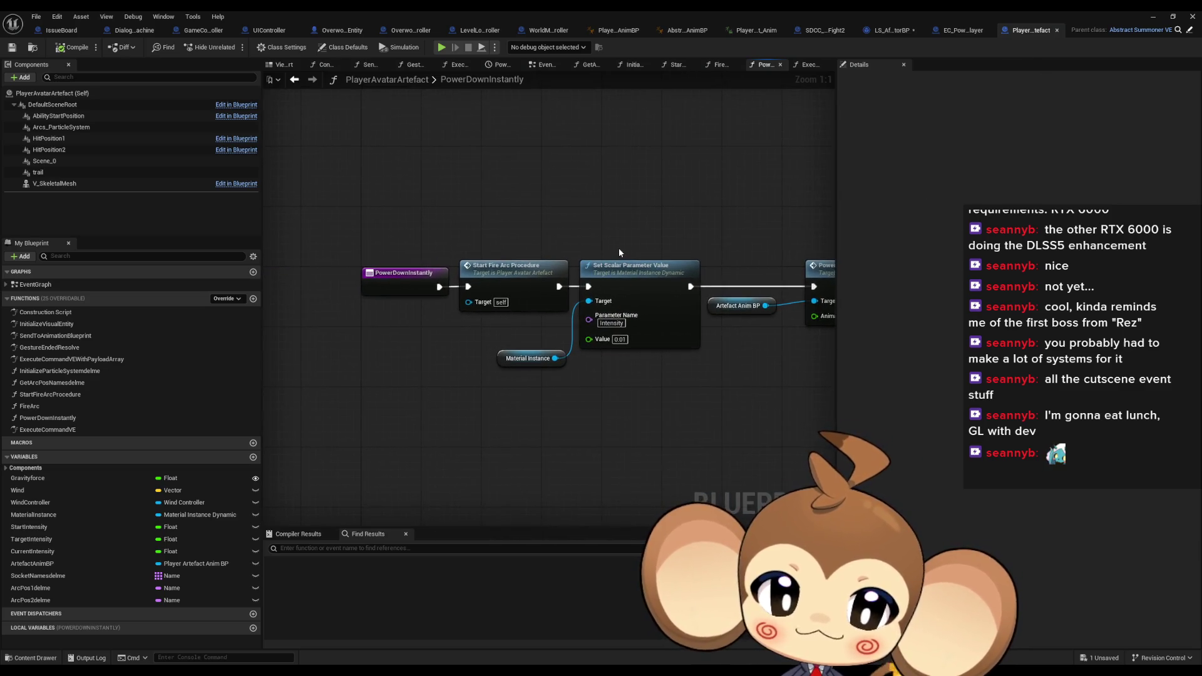
{"action": "left_click", "coordinate": [554, 292]}
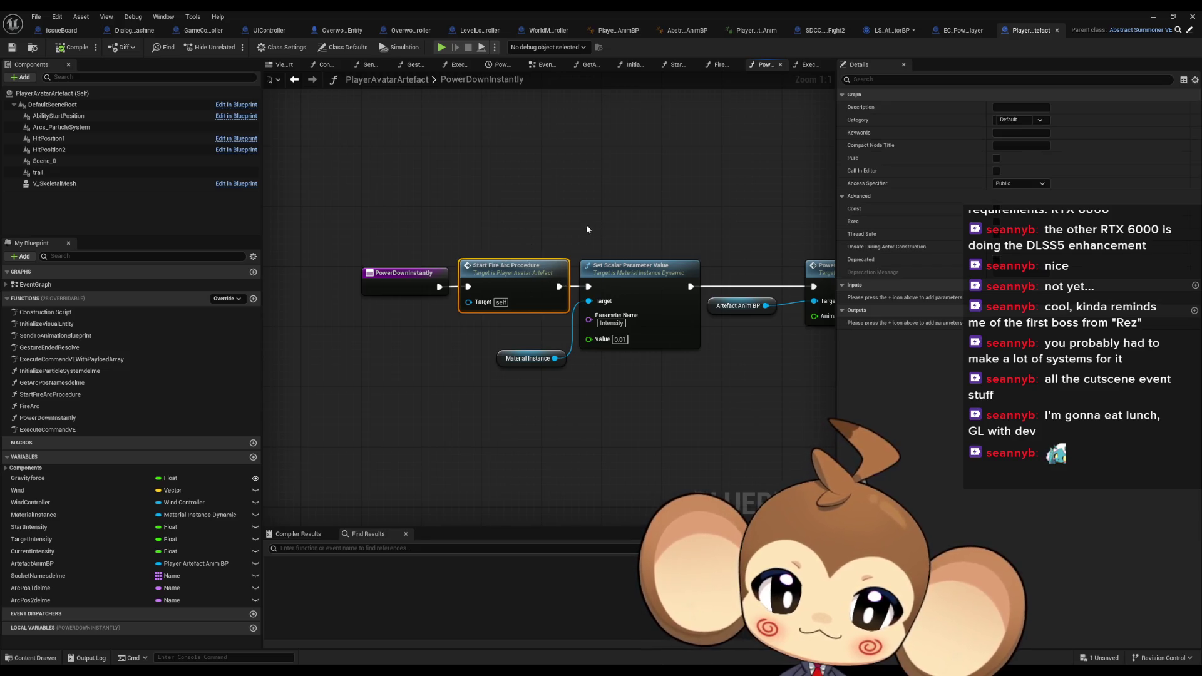
{"action": "mouse_move", "coordinate": [576, 236]}
{"action": "left_mouse_down"}
{"action": "mouse_move", "coordinate": [477, 211]}
{"action": "mouse_move", "coordinate": [603, 340]}
{"action": "mouse_move", "coordinate": [575, 355]}
{"action": "left_mouse_up"}
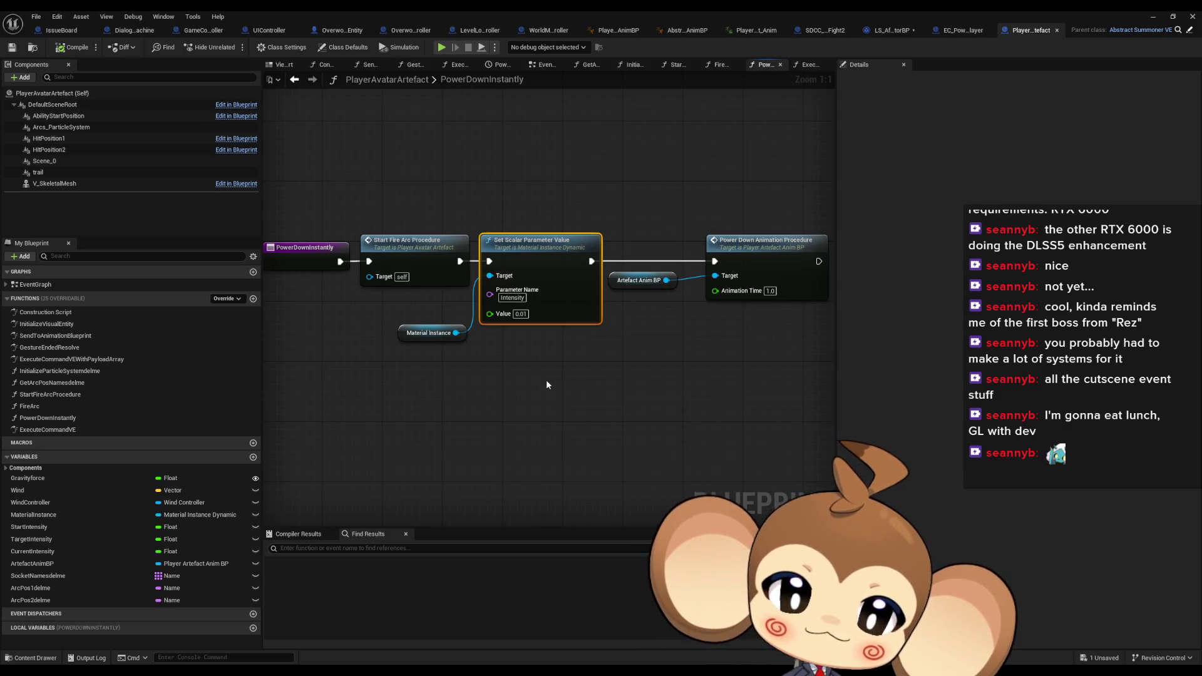
Select the Power Down Animation Procedure and Set Scalar Parameter Value nodes, then go back to GameController
{"action": "left_click_drag", "start_coordinate": [731, 206], "coordinate": [747, 263]}
{"action": "left_click_drag", "start_coordinate": [783, 334], "coordinate": [786, 338]}
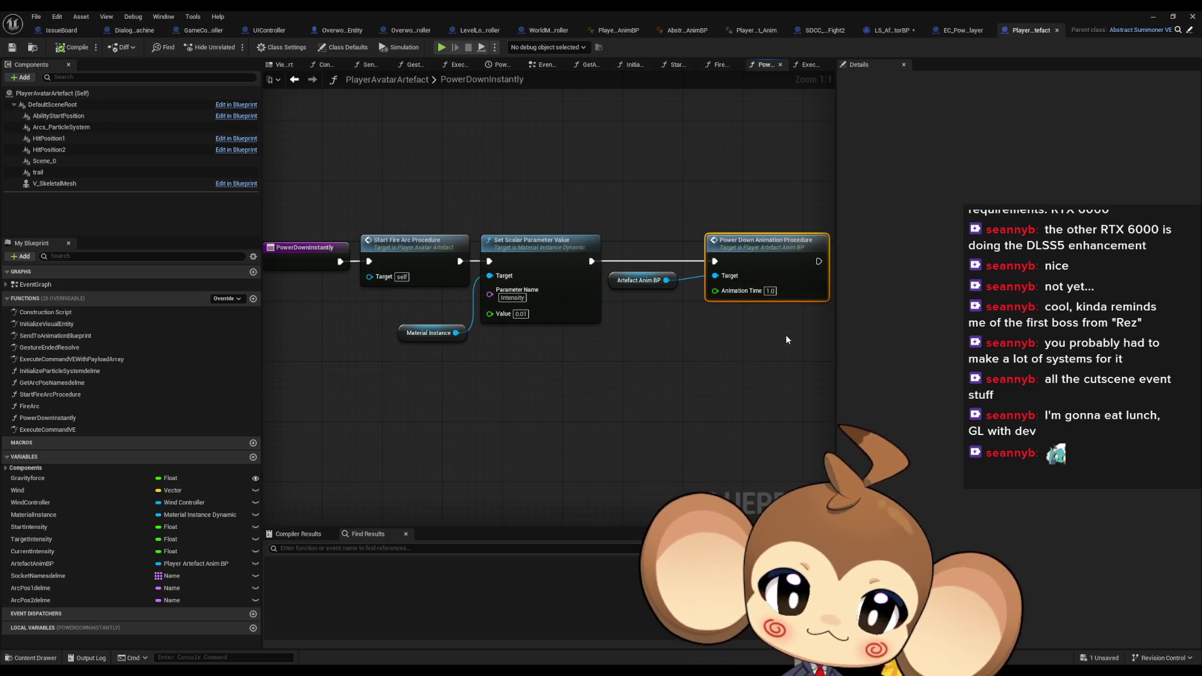
{"action": "left_click_drag", "start_coordinate": [480, 172], "coordinate": [563, 336]}
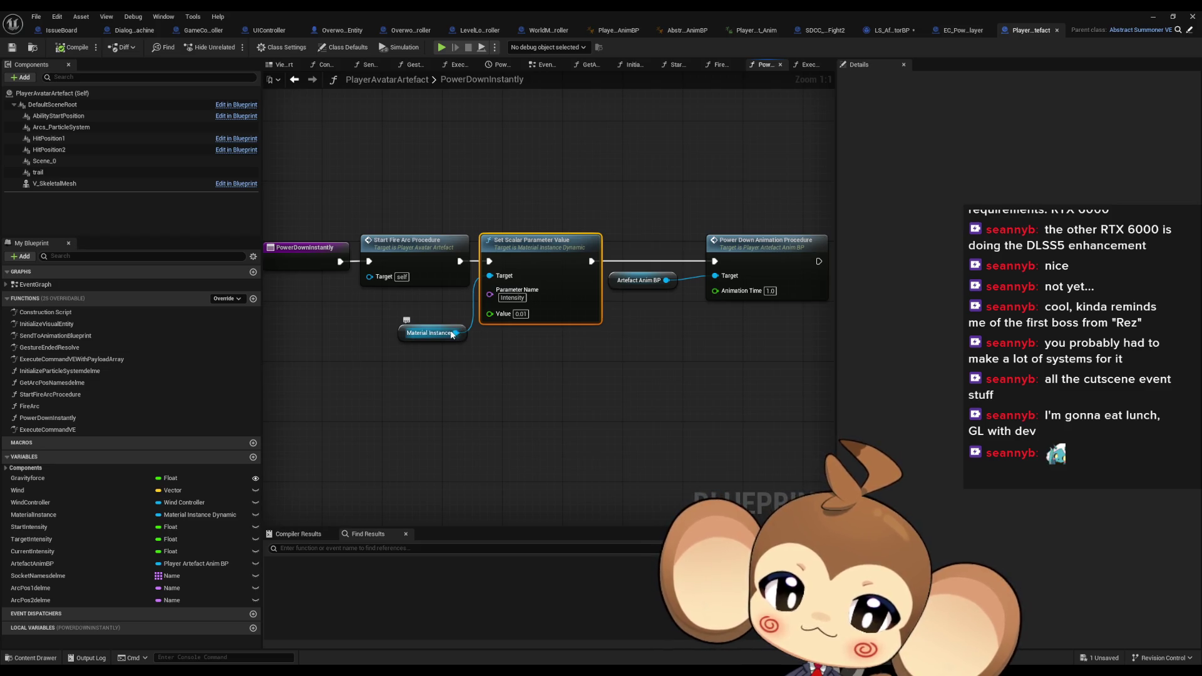
{"action": "left_click", "coordinate": [197, 31]}
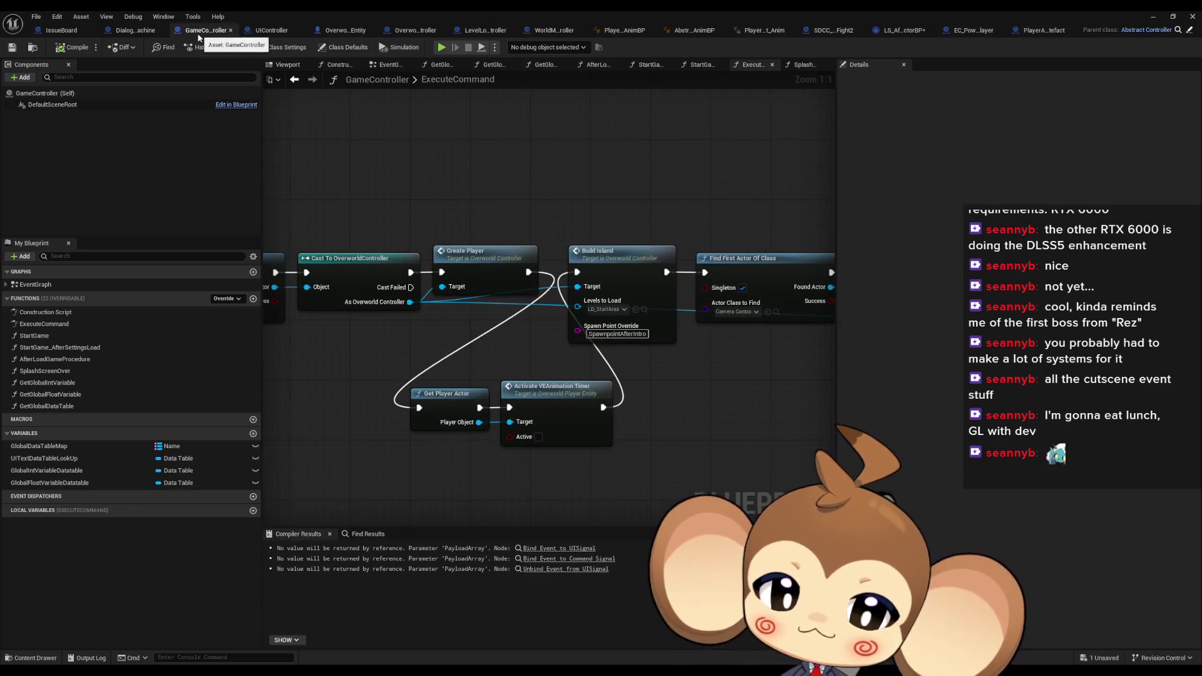
From Player Object, add a Get Player Avatar node after a 'visual ent' search attempt
{"action": "left_click_drag", "start_coordinate": [607, 408], "coordinate": [606, 357]}
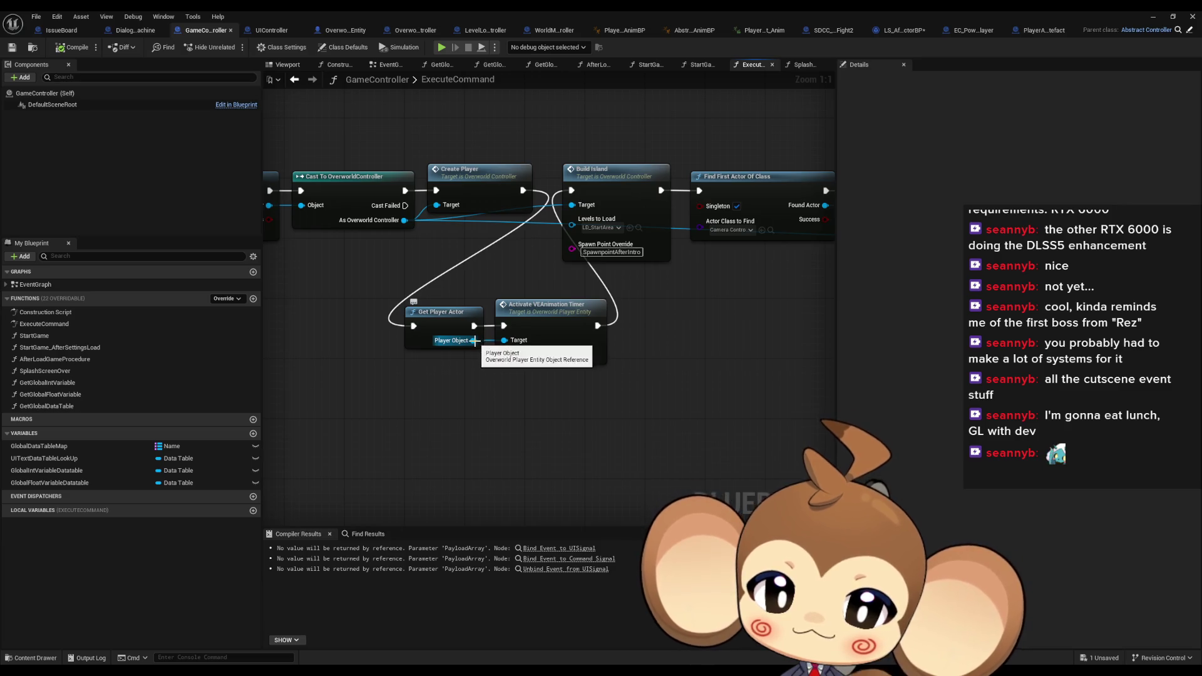
{"action": "mouse_move", "coordinate": [474, 339]}
{"action": "left_mouse_down"}
{"action": "mouse_move", "coordinate": [512, 412]}
{"action": "mouse_move", "coordinate": [532, 404]}
{"action": "mouse_move", "coordinate": [501, 411]}
{"action": "left_mouse_up"}
{"action": "type", "text": "get ve"}
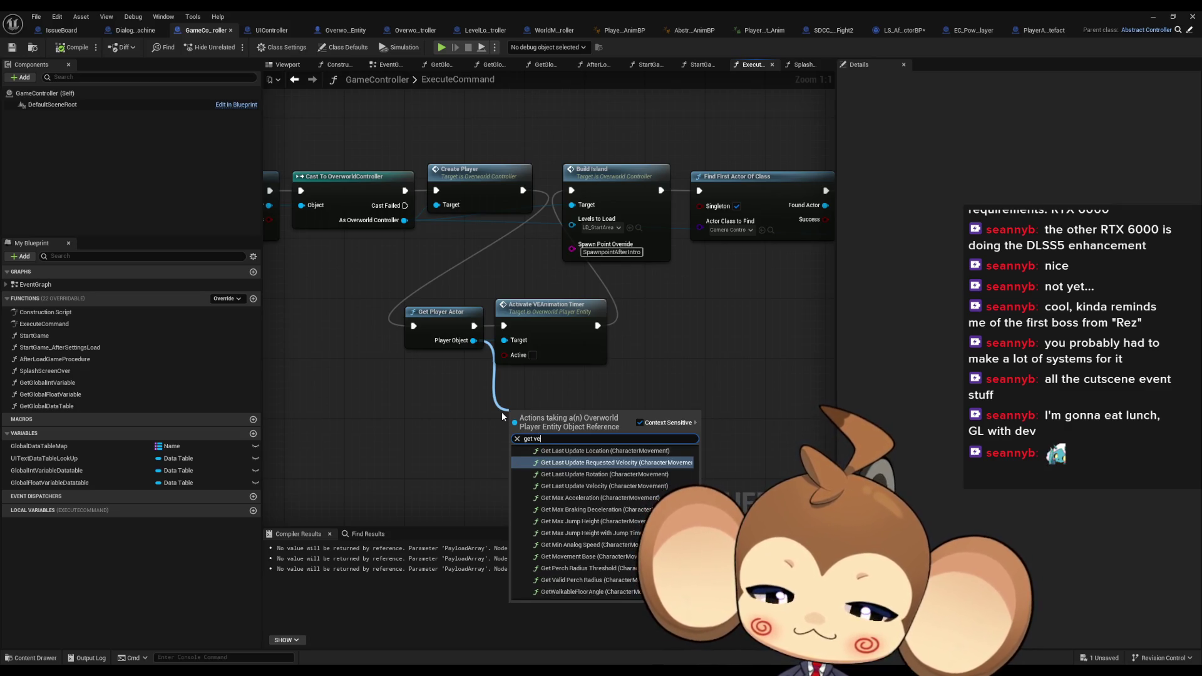
{"action": "key", "text": "BackSpace"}
{"action": "key", "text": "BackSpace"}
{"action": "key", "text": "BackSpace"}
{"action": "key", "text": "BackSpace"}
{"action": "type", "text": "isu"}
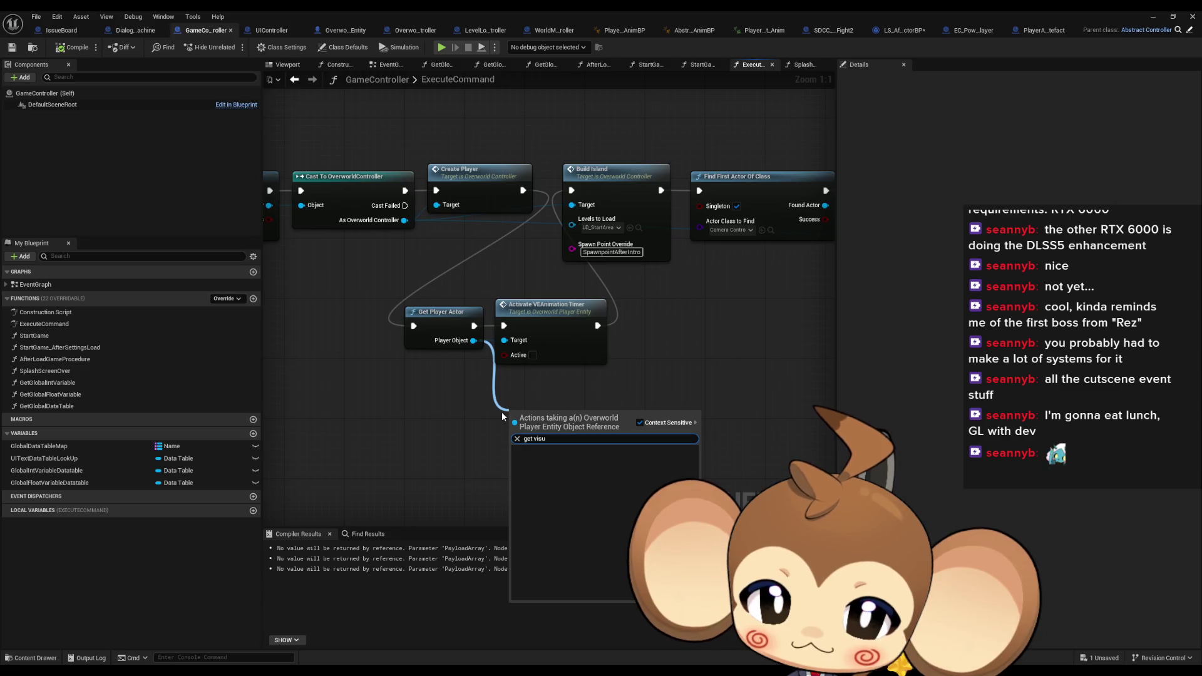
{"action": "type", "text": "visual ent"}
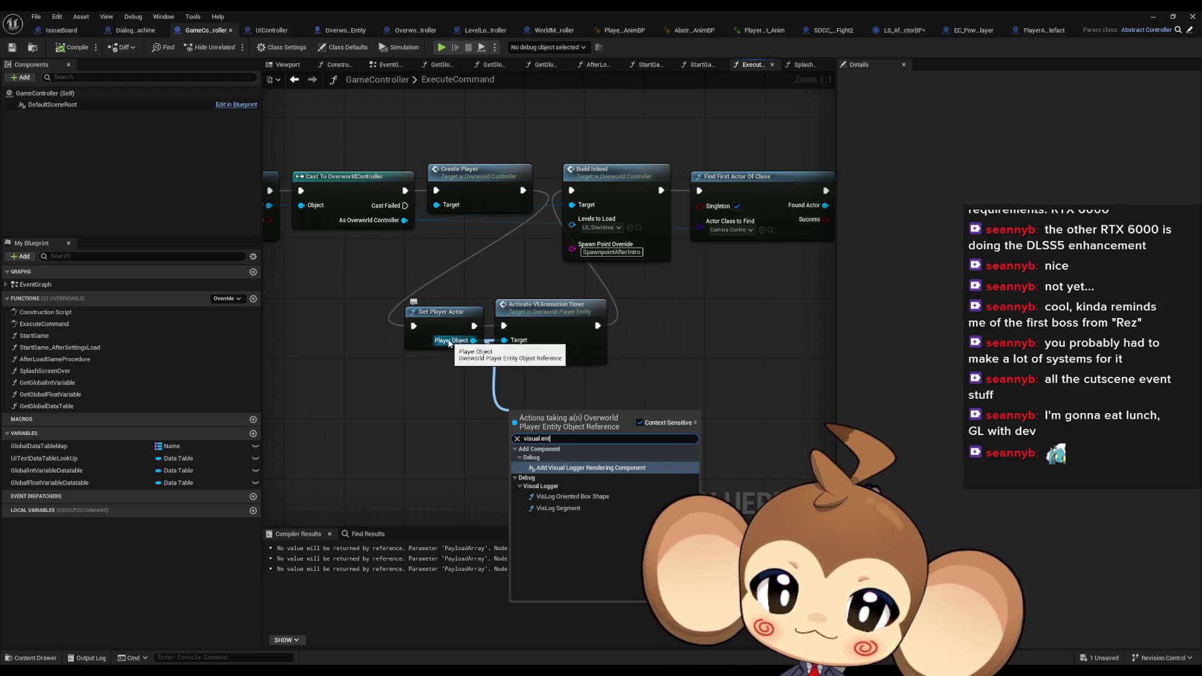
{"action": "mouse_move", "coordinate": [449, 343]}
{"action": "left_mouse_down"}
{"action": "mouse_move", "coordinate": [468, 368]}
{"action": "mouse_move", "coordinate": [441, 393]}
{"action": "left_mouse_up"}
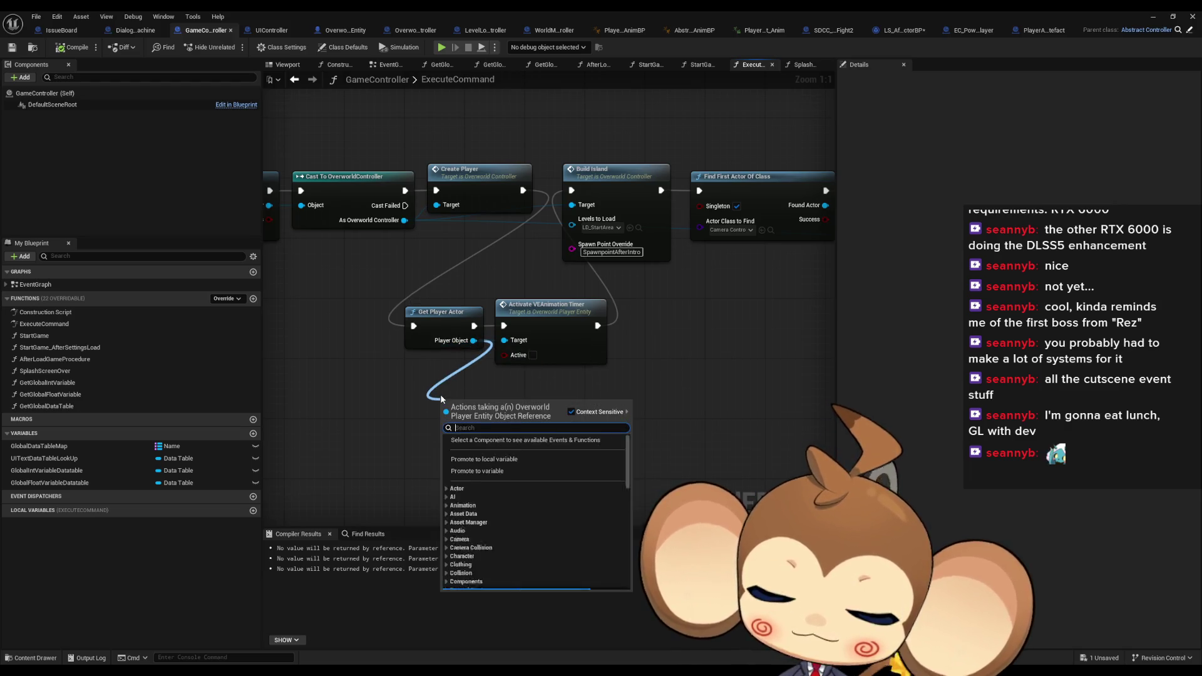
{"action": "type", "text": "avatar get"}
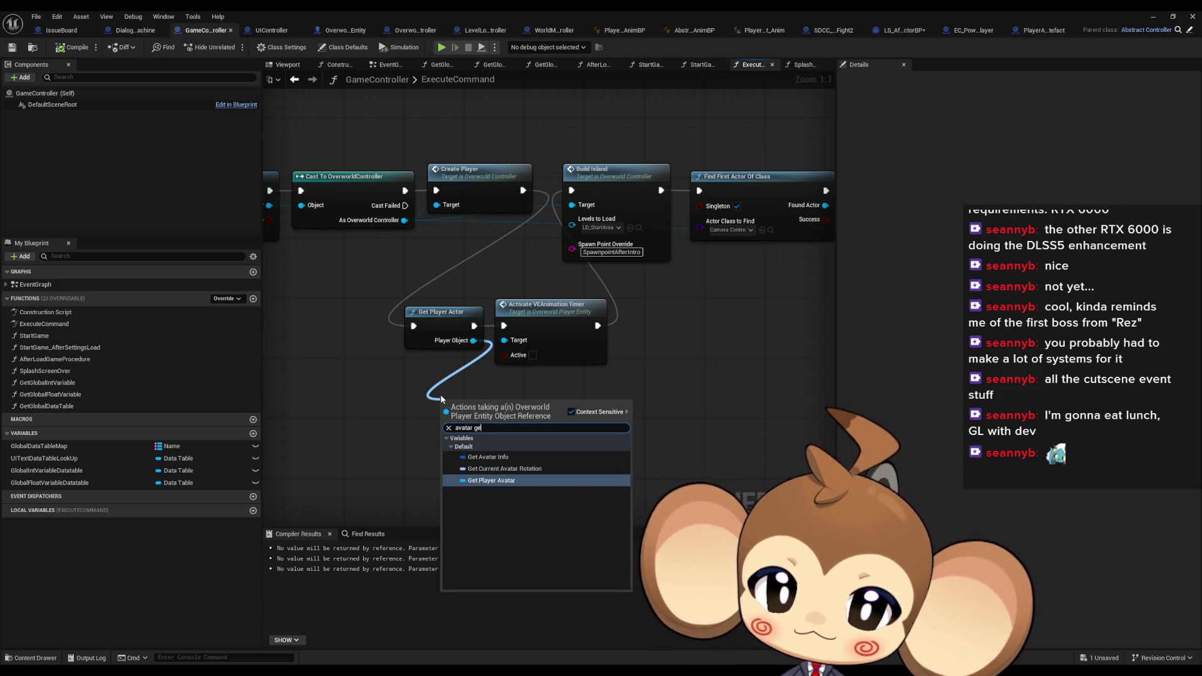
{"action": "key", "text": "Return"}
Cast the avatar to PlayerAvatarArtefact and add a getter for its Material Instance
{"action": "left_click_drag", "start_coordinate": [526, 405], "coordinate": [518, 440]}
{"action": "type", "text": "cast artef"}
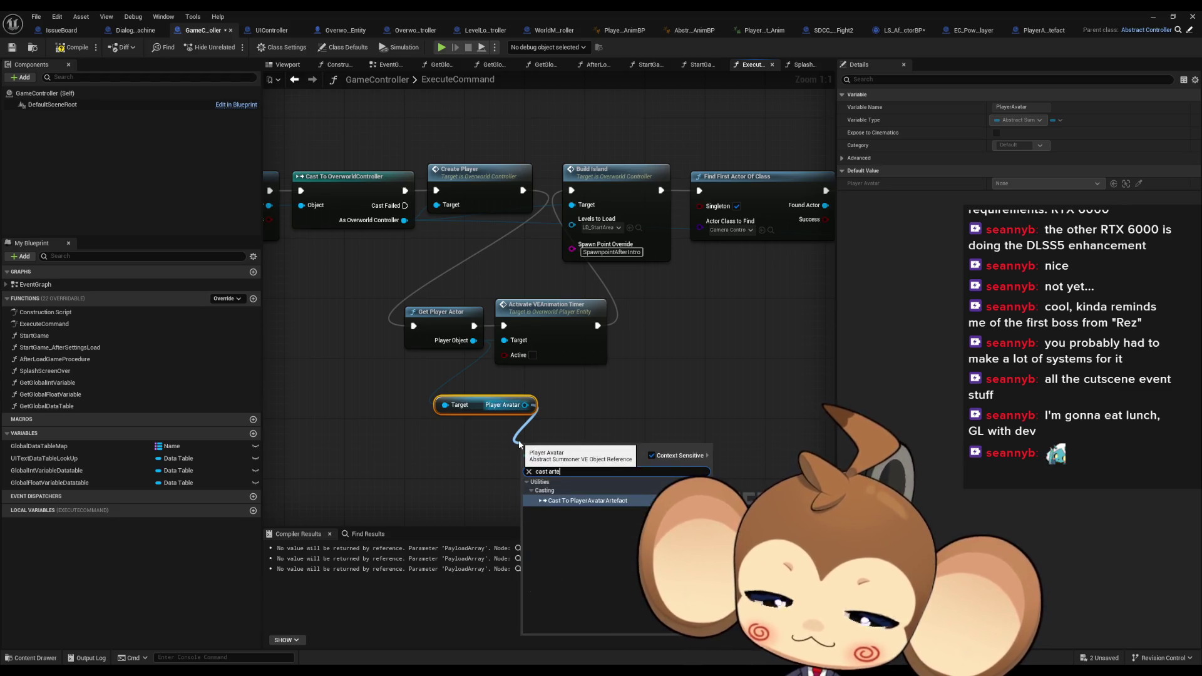
{"action": "key", "text": "Return"}
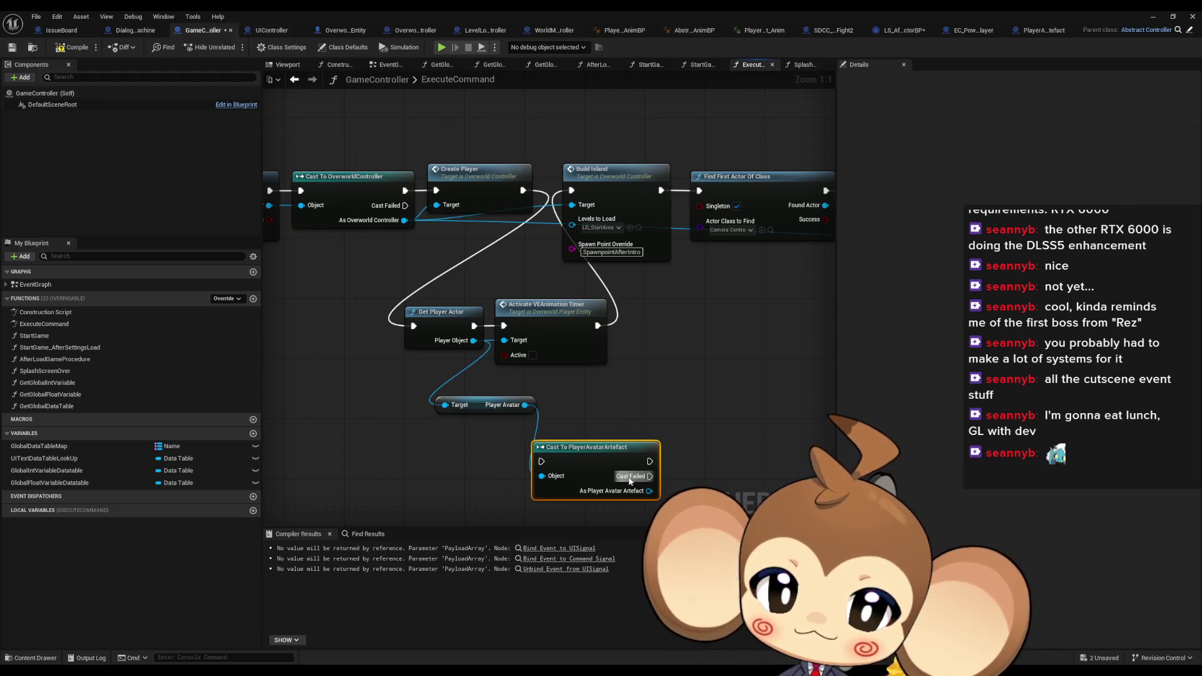
{"action": "left_click_drag", "start_coordinate": [645, 490], "coordinate": [681, 472]}
{"action": "type", "text": "get mater"}
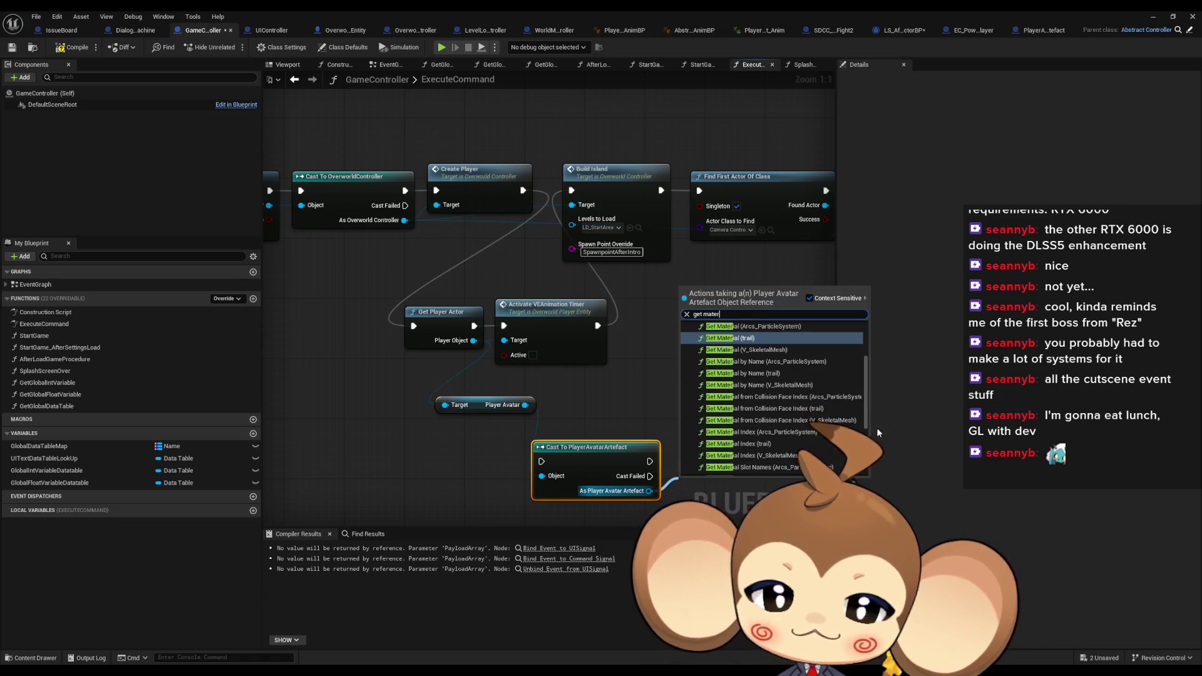
{"action": "key", "text": "Return"}
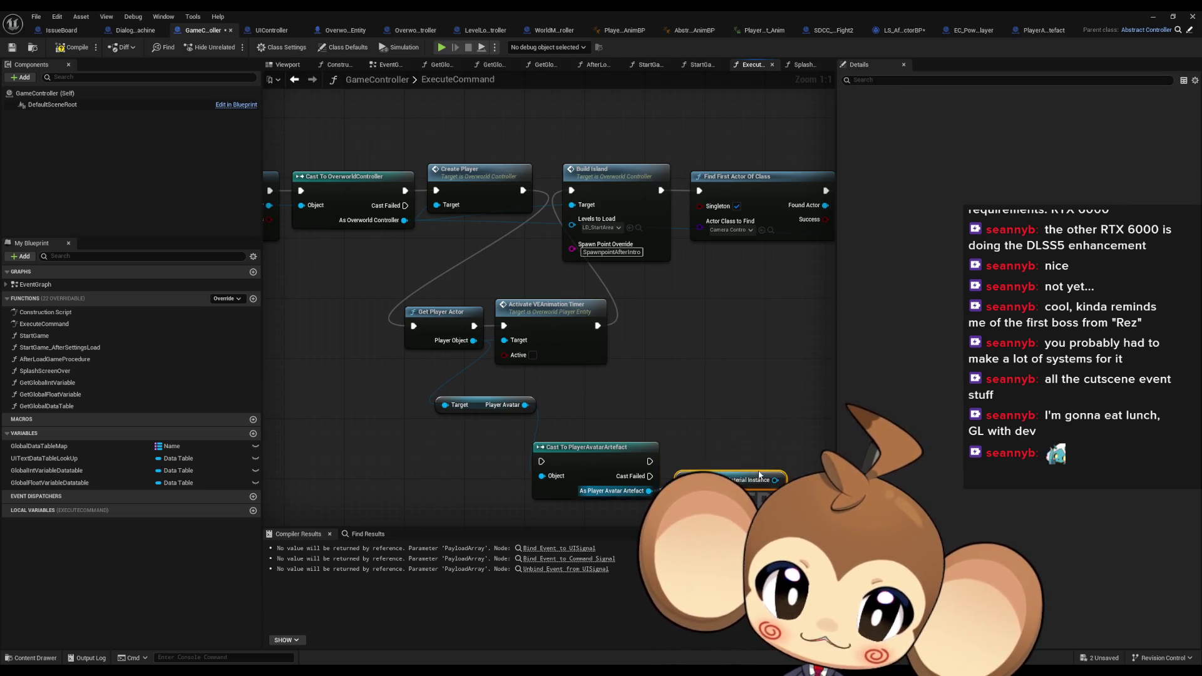
Paste Set Scalar Parameter Value (Intensity 0.01), targeting Material Instance and running after the cast
{"action": "left_click", "coordinate": [1026, 30]}
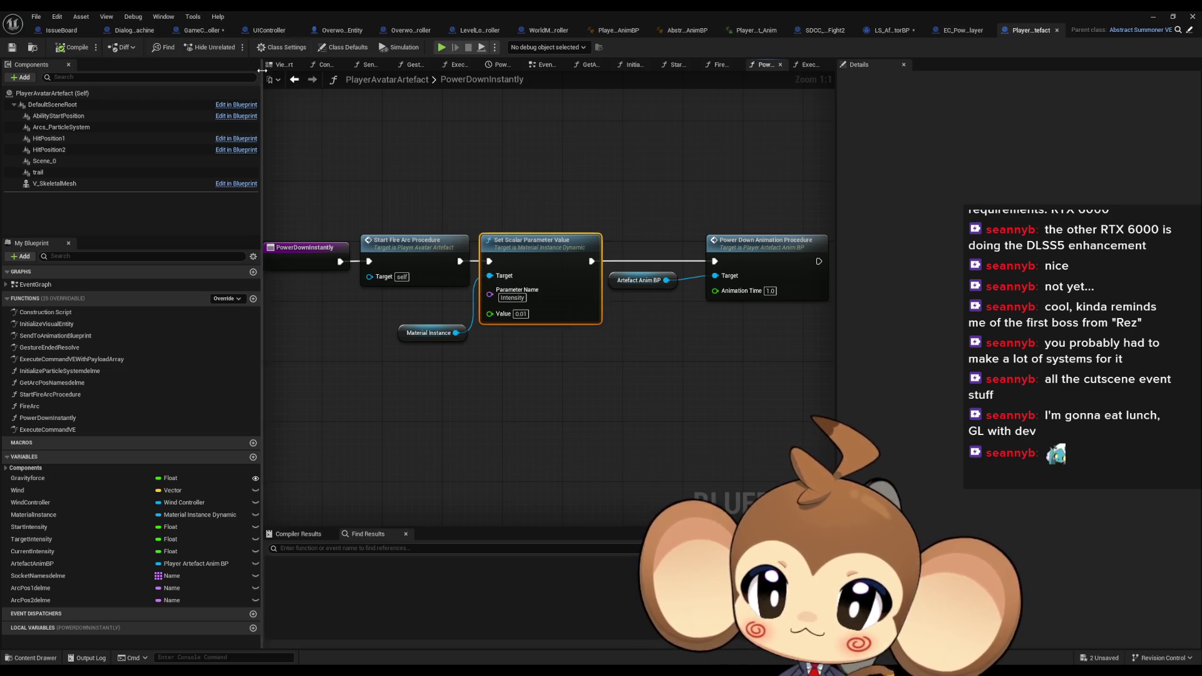
{"action": "left_click", "coordinate": [204, 32]}
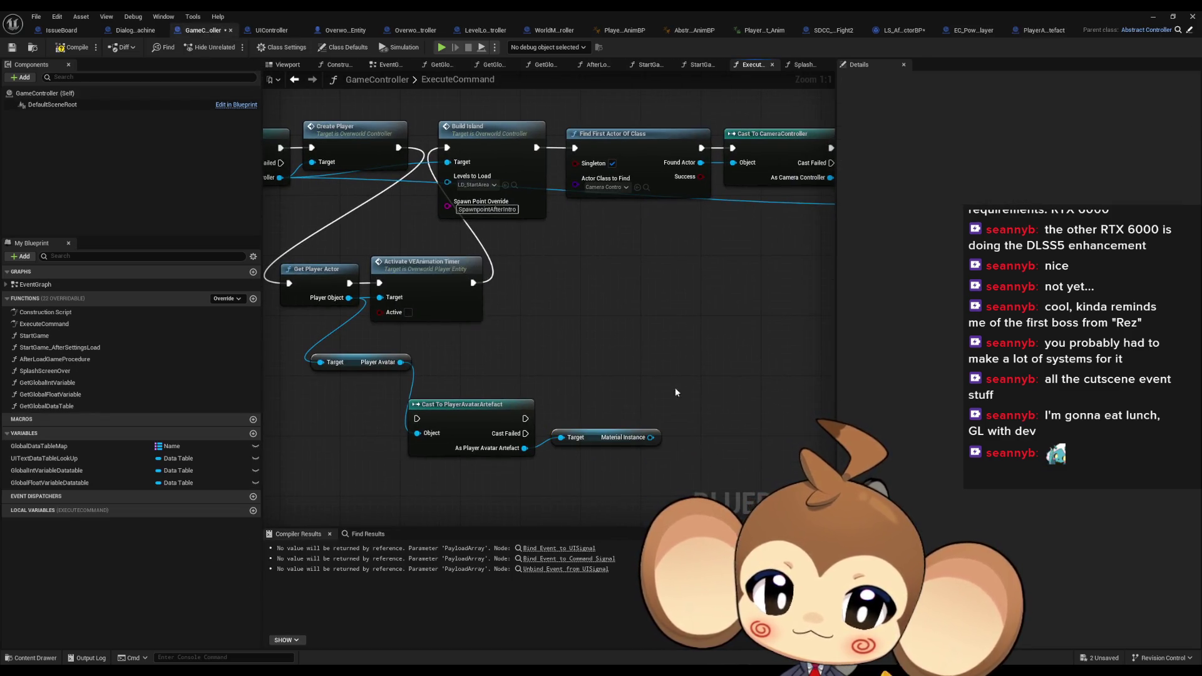
{"action": "key", "text": "ctrl+v"}
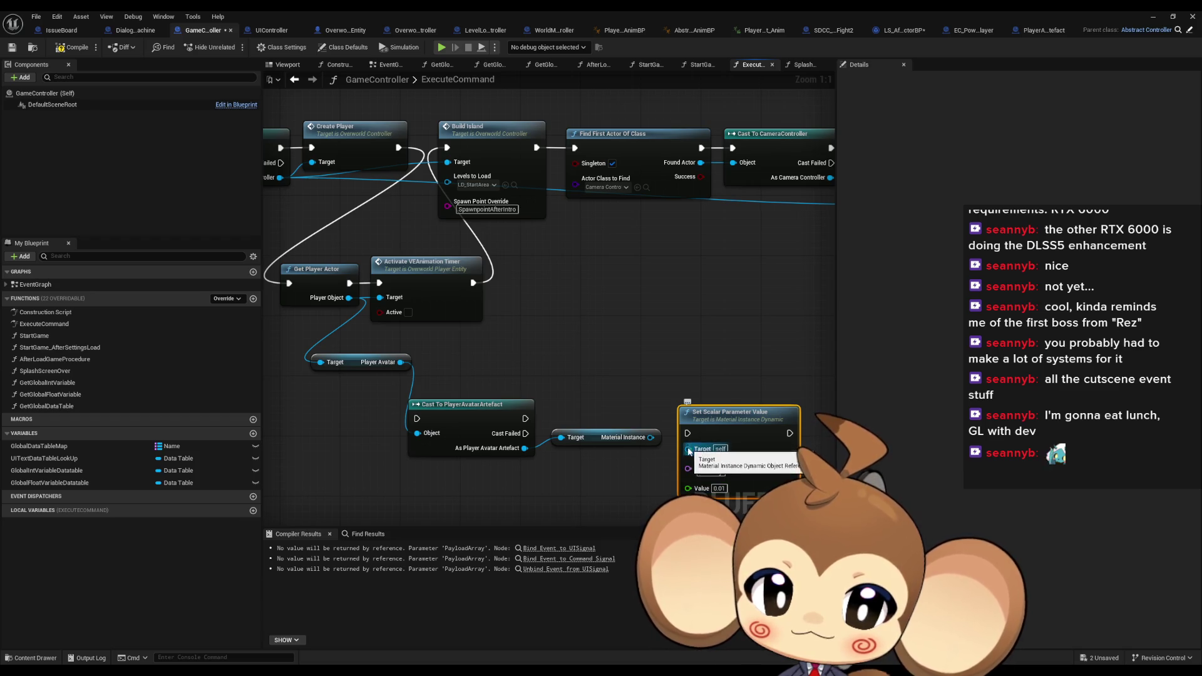
{"action": "left_click_drag", "start_coordinate": [687, 448], "coordinate": [650, 438]}
{"action": "mouse_move", "coordinate": [524, 418]}
{"action": "left_mouse_down"}
{"action": "mouse_move", "coordinate": [678, 436]}
{"action": "mouse_move", "coordinate": [748, 408]}
{"action": "mouse_move", "coordinate": [431, 150]}
{"action": "mouse_move", "coordinate": [483, 290]}
{"action": "mouse_move", "coordinate": [417, 419]}
{"action": "left_mouse_up"}
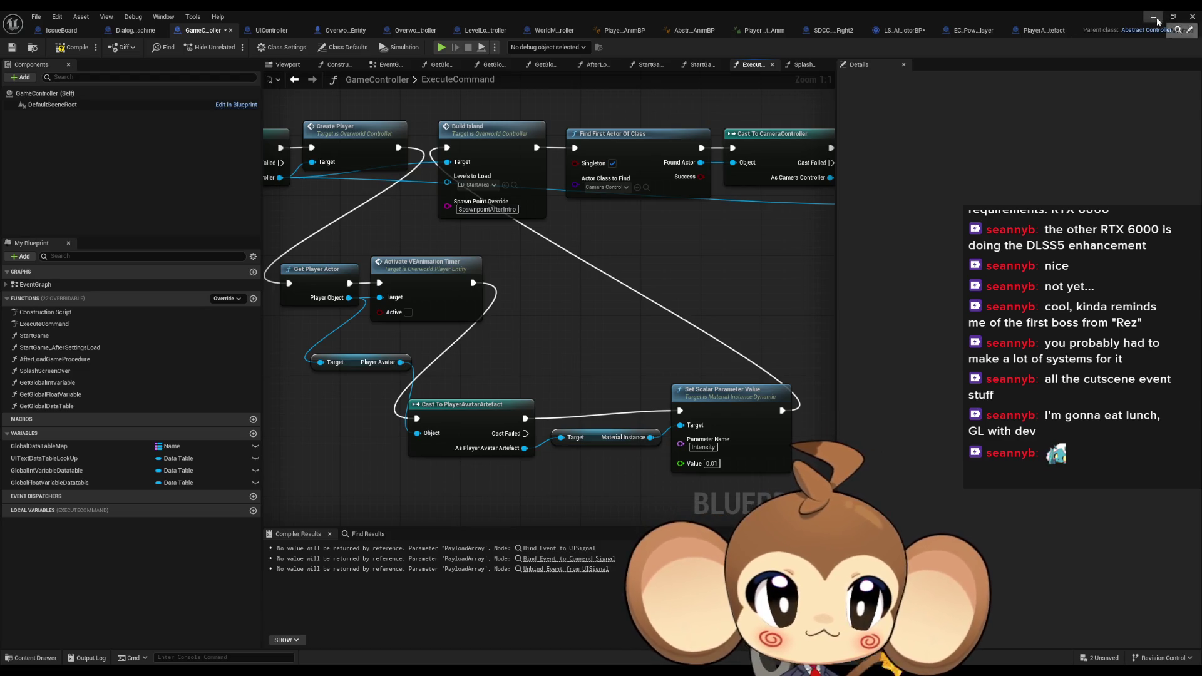
{"action": "left_click", "coordinate": [1154, 17]}
Run a brief play test, ending it with Escape
{"action": "left_click", "coordinate": [234, 49]}
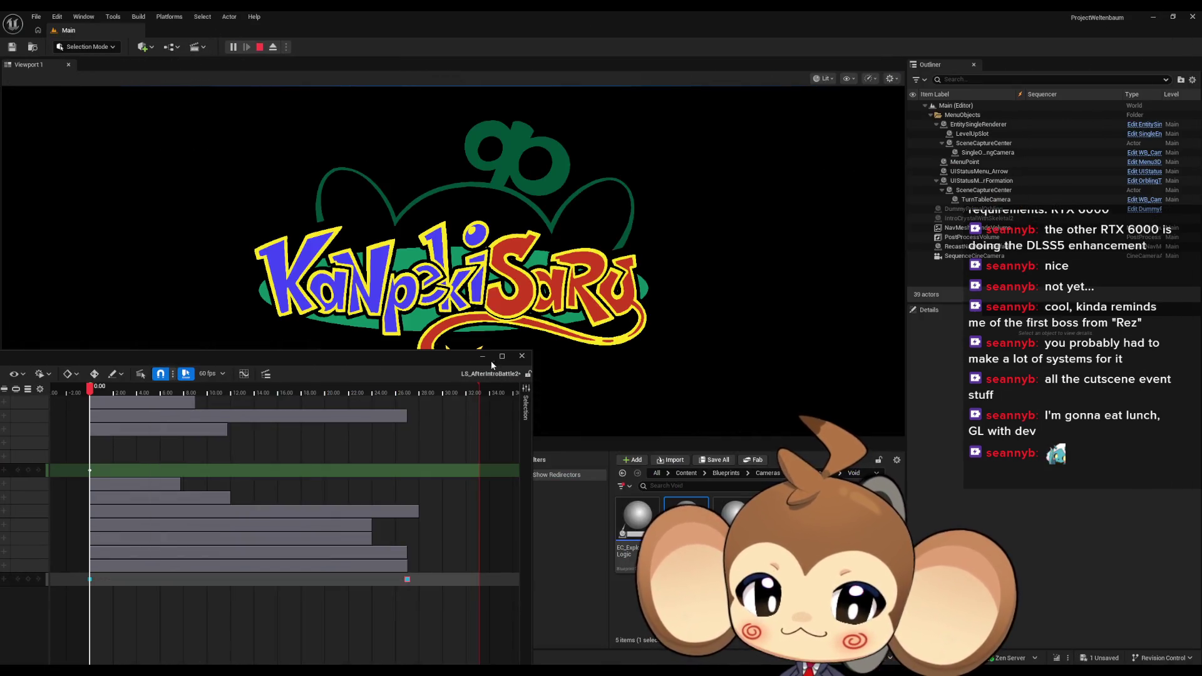
{"action": "key", "text": "Escape"}
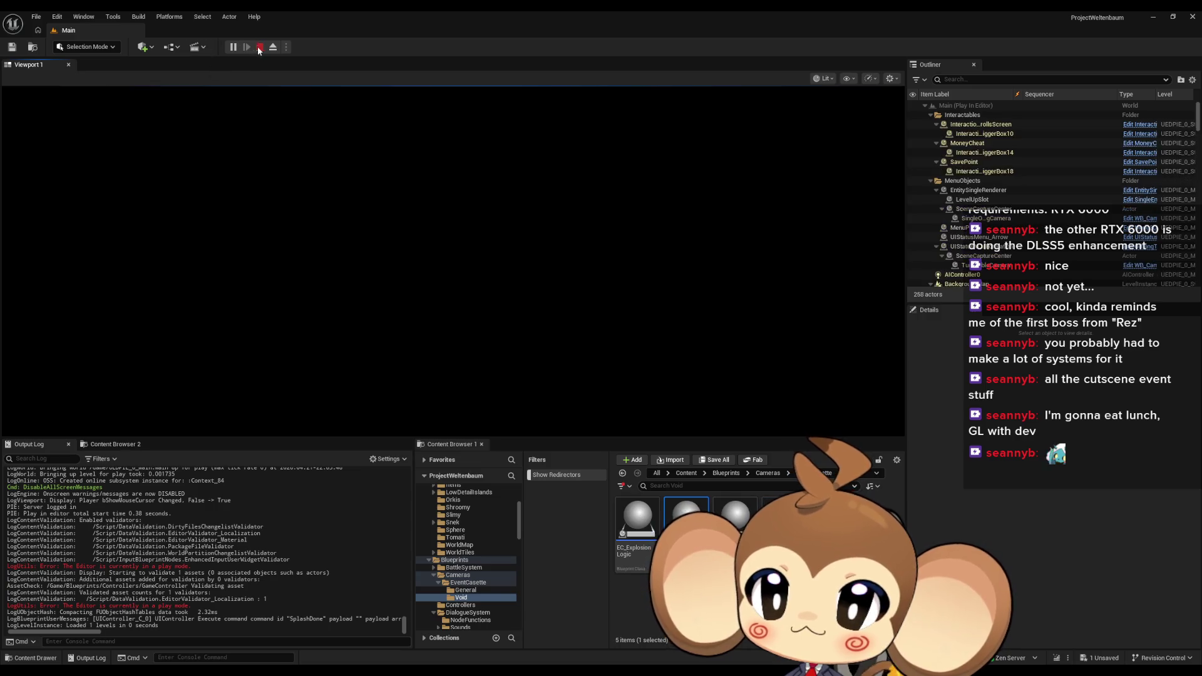
{"action": "left_click", "coordinate": [296, 626]}
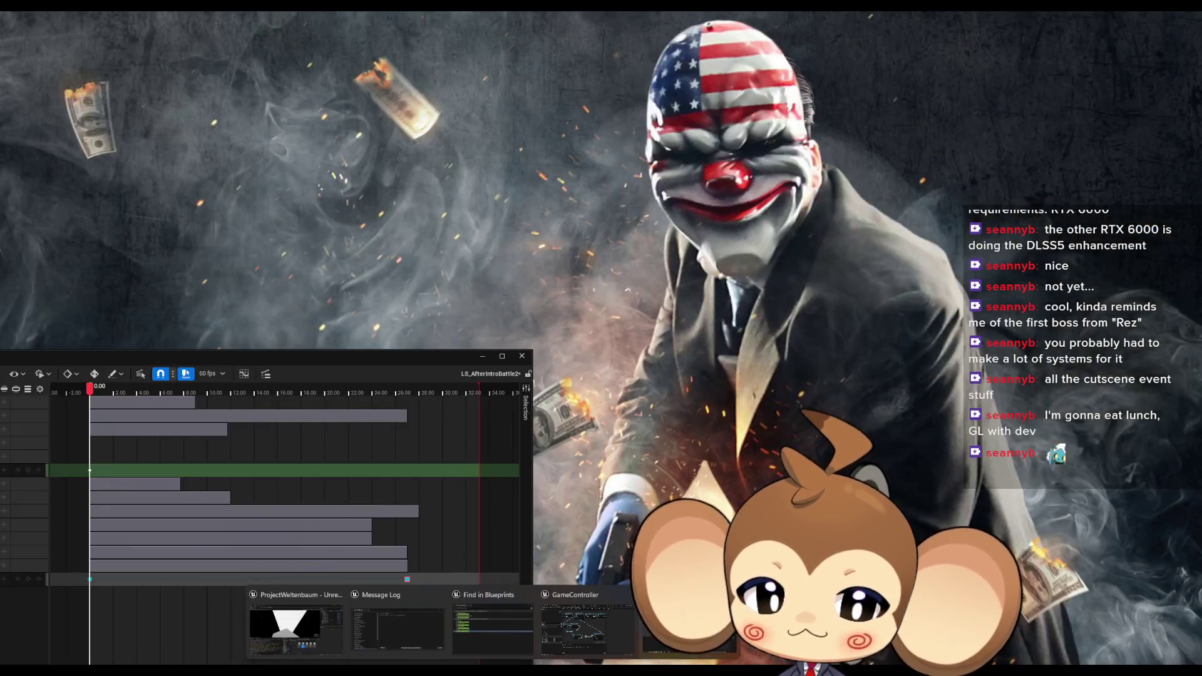
{"action": "left_click", "coordinate": [296, 626]}
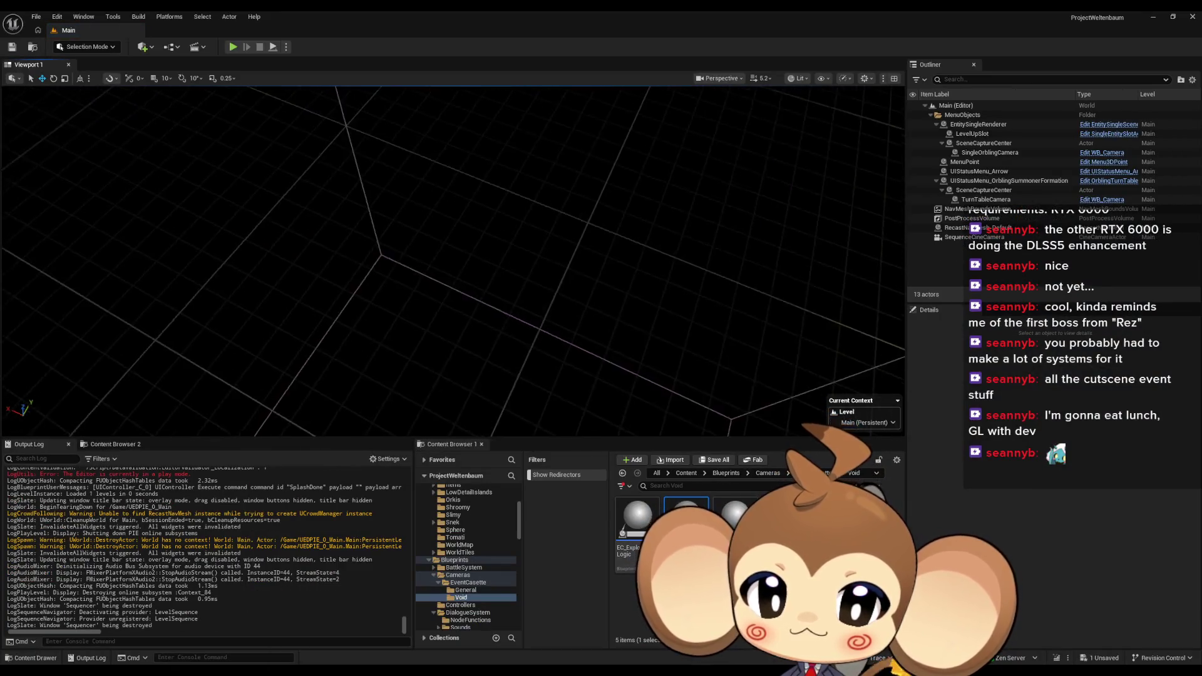
Play-test the falling intro again, taking control in-game, then return to the GameController Blueprint
{"action": "left_click", "coordinate": [233, 47]}
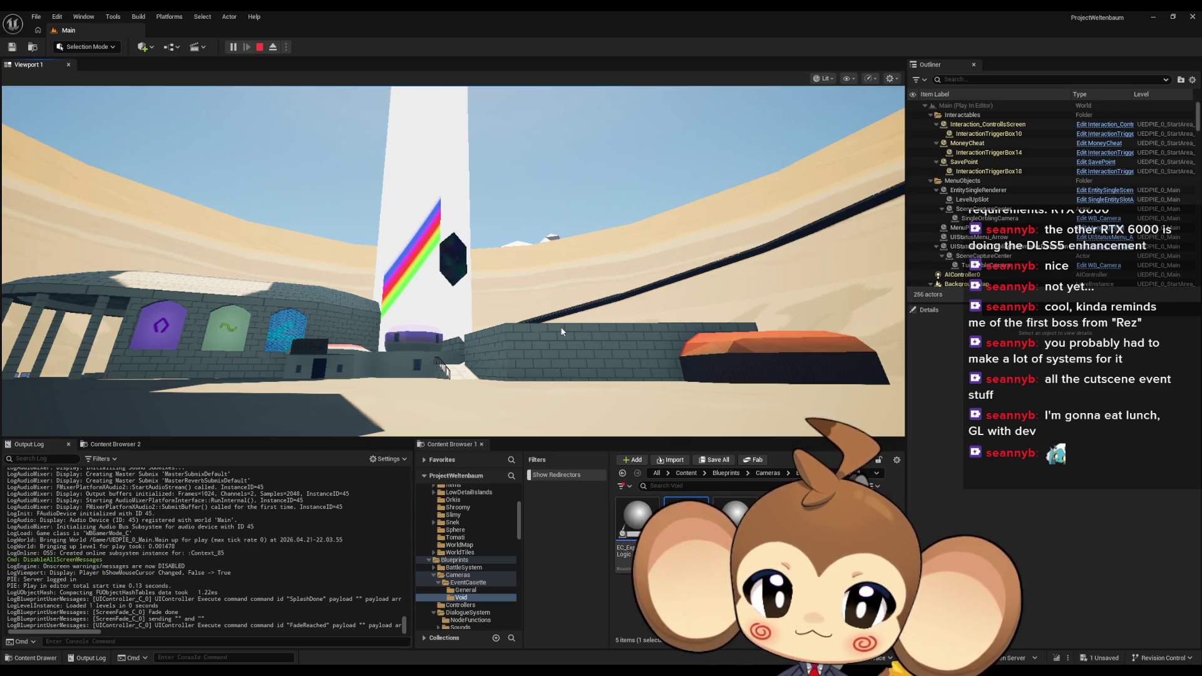
{"action": "left_click", "coordinate": [554, 325]}
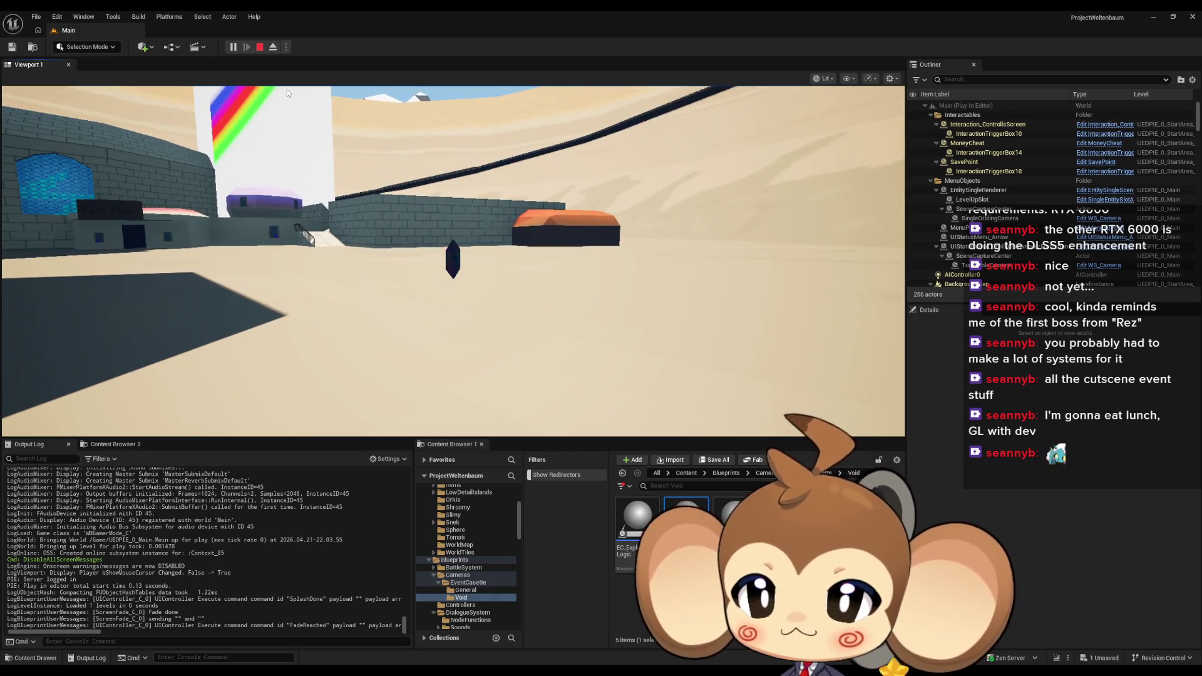
{"action": "left_click", "coordinate": [259, 47]}
{"action": "mouse_move", "coordinate": [476, 670]}
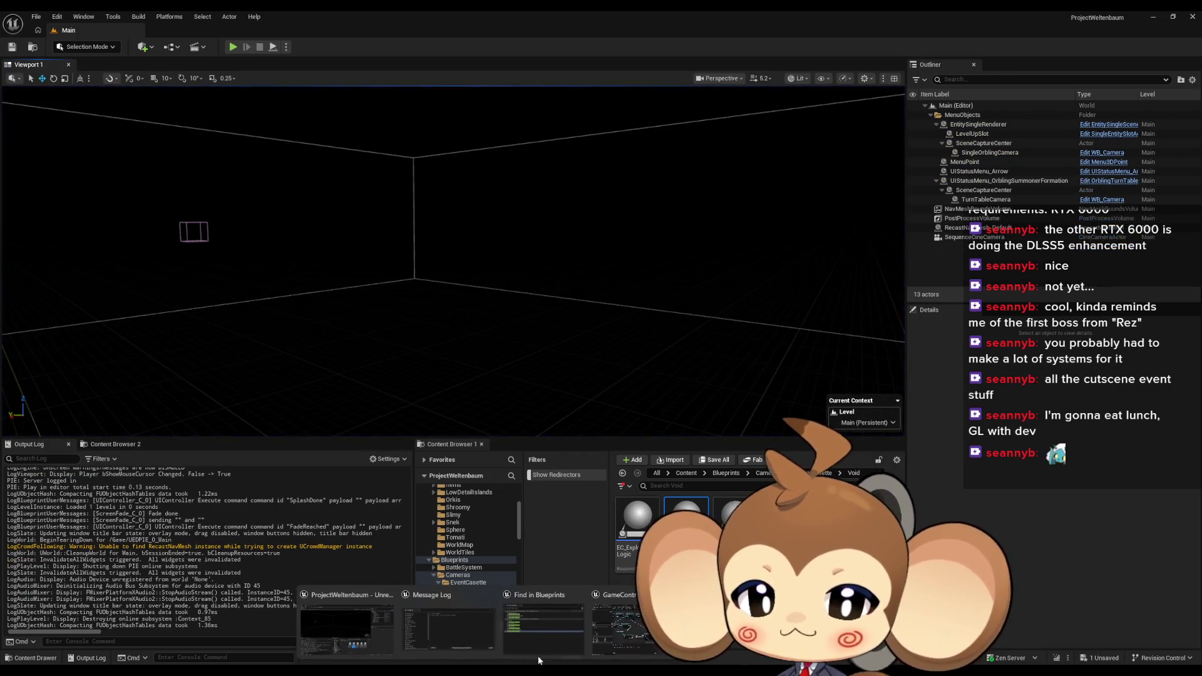
{"action": "left_click", "coordinate": [645, 638]}
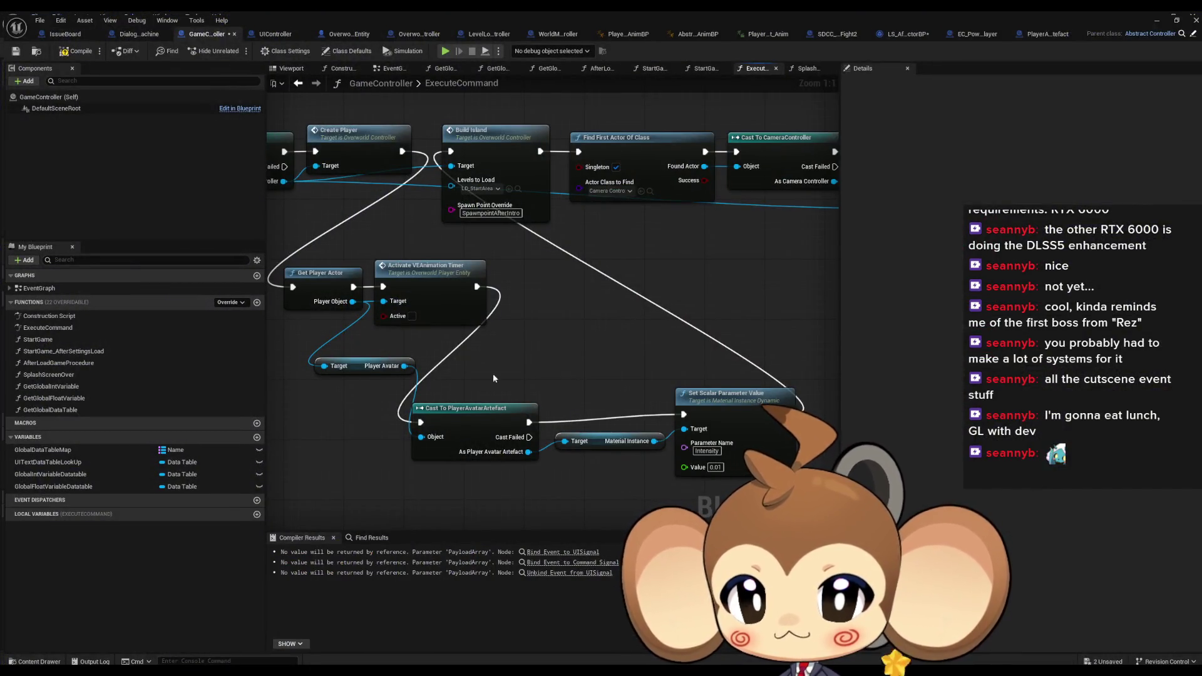
Reposition the ExecuteCommand graph and select the Activate VEAnimation Timer node
{"action": "left_click_drag", "start_coordinate": [493, 373], "coordinate": [618, 328]}
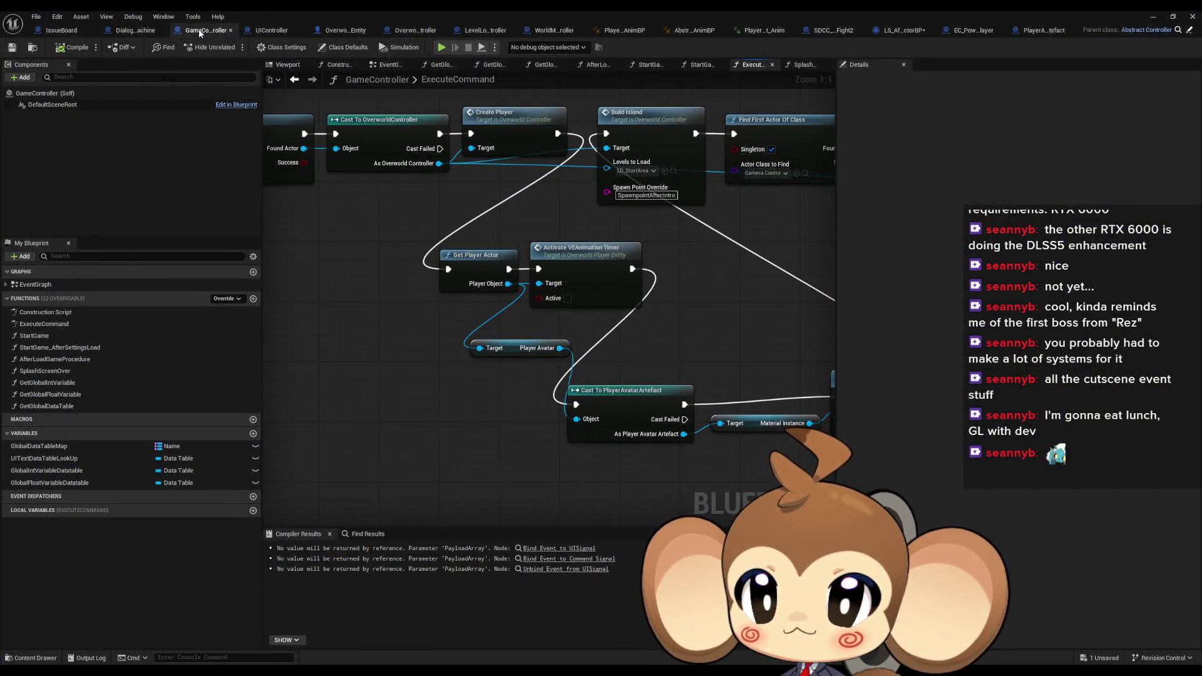
{"action": "scroll", "coordinate": [456, 352], "scroll_direction": "down", "scroll_amount": 1}
{"action": "left_click_drag", "start_coordinate": [471, 362], "coordinate": [343, 358]}
{"action": "scroll", "coordinate": [343, 358], "scroll_direction": "up", "scroll_amount": 1}
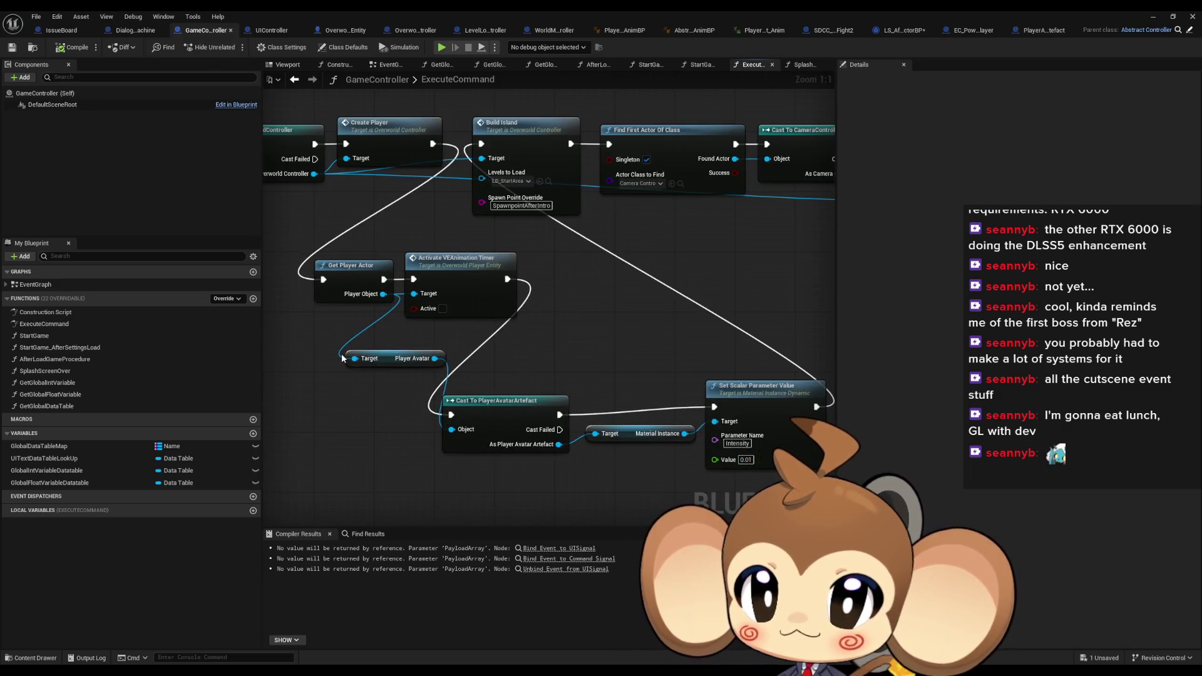
{"action": "left_click_drag", "start_coordinate": [437, 251], "coordinate": [552, 294]}
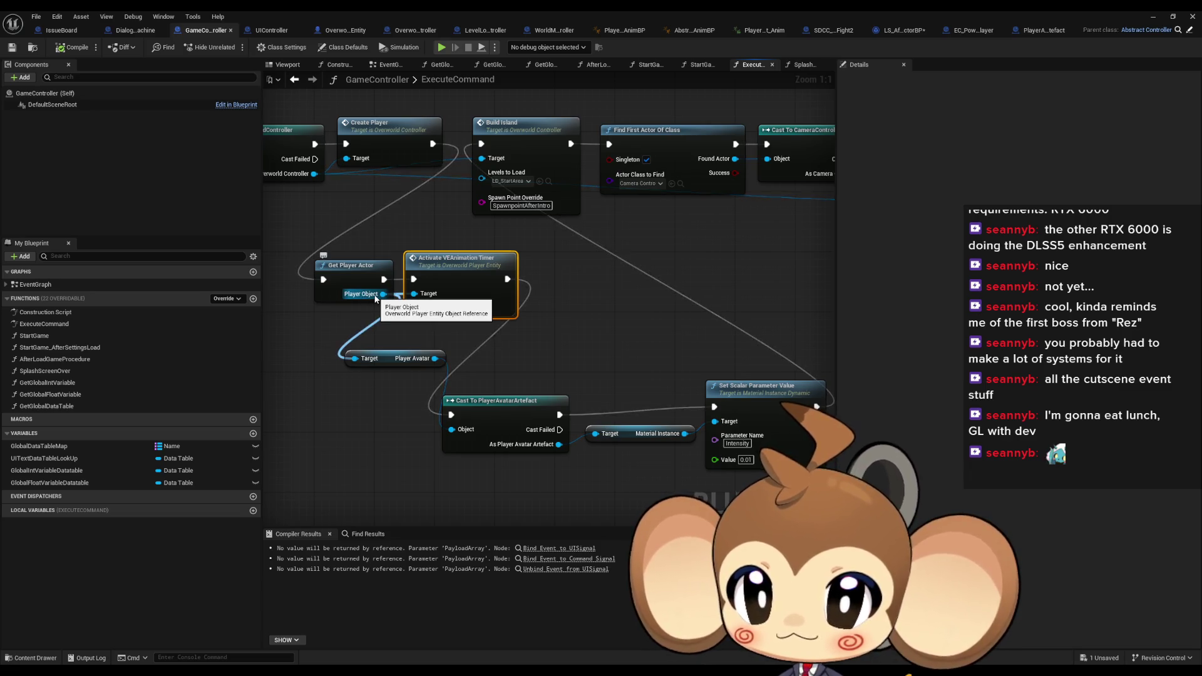
Inspect the Player Avatar and Cast To PlayerAvatarArtefact nodes, then view the artefact's PowerDownInstantly nodes
{"action": "left_click", "coordinate": [415, 359]}
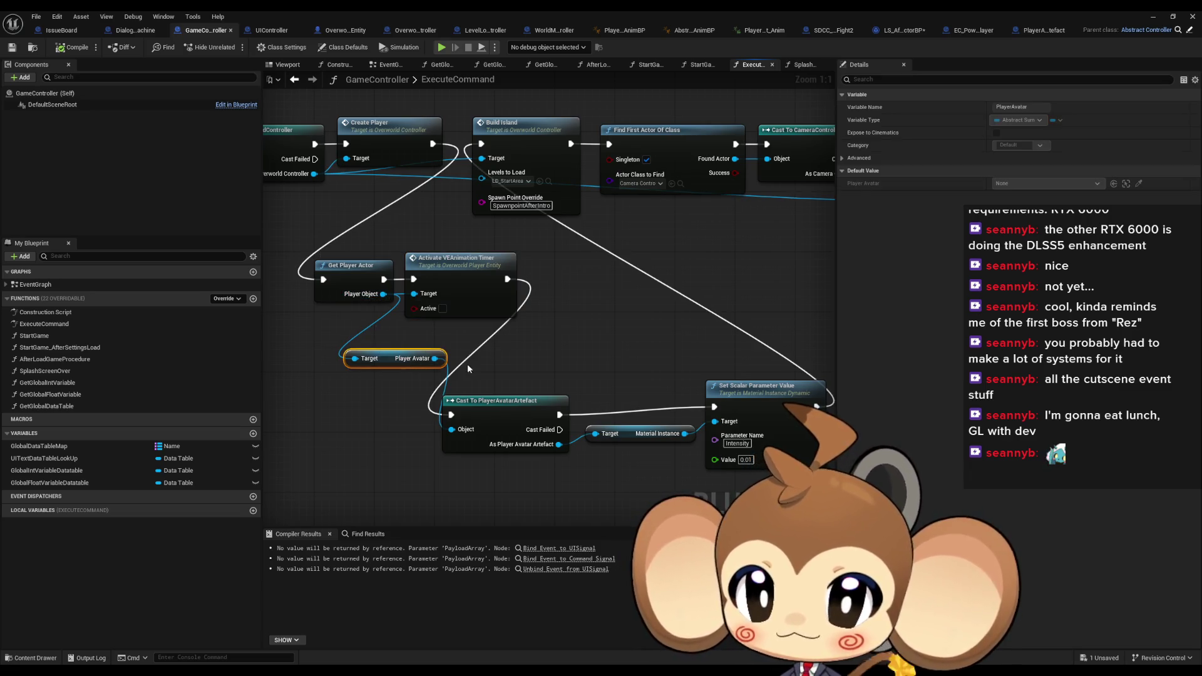
{"action": "left_click_drag", "start_coordinate": [502, 358], "coordinate": [521, 413]}
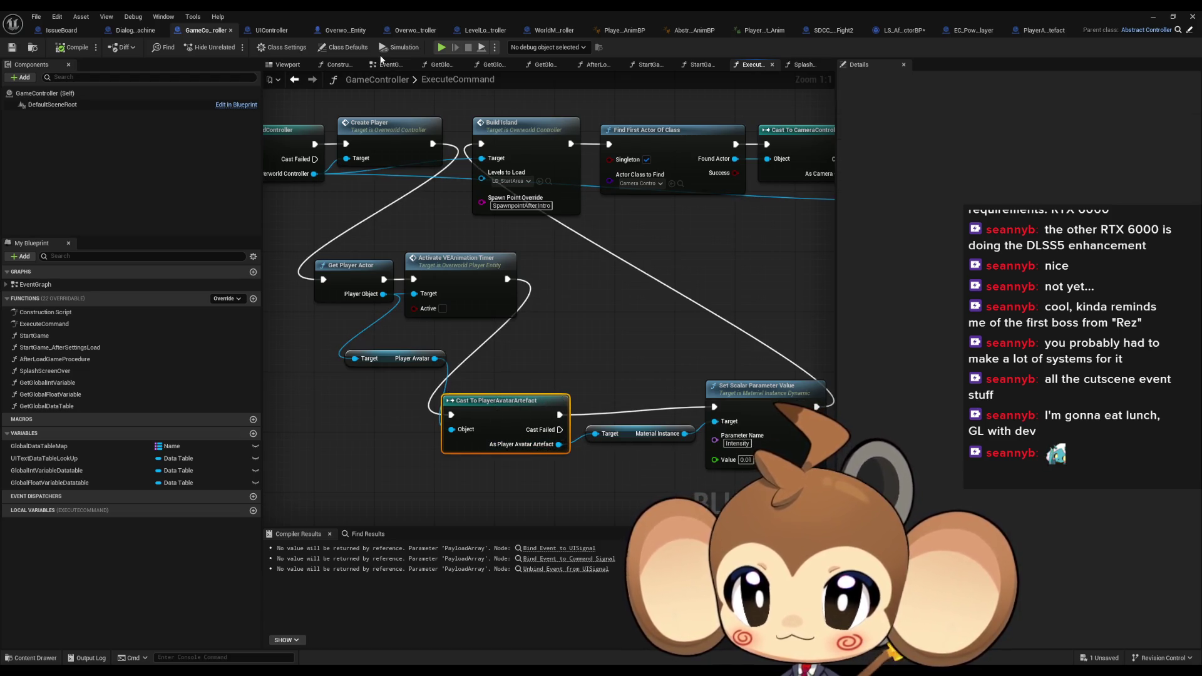
{"action": "left_click", "coordinate": [1042, 35]}
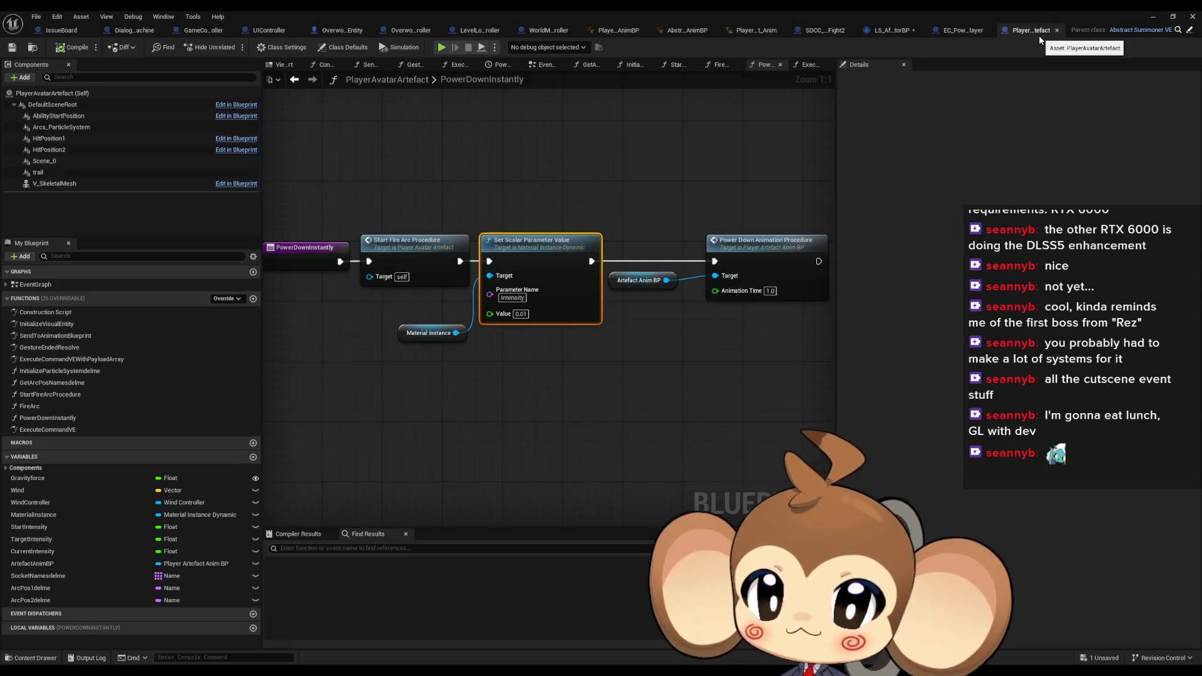
{"action": "left_click_drag", "start_coordinate": [503, 390], "coordinate": [608, 399]}
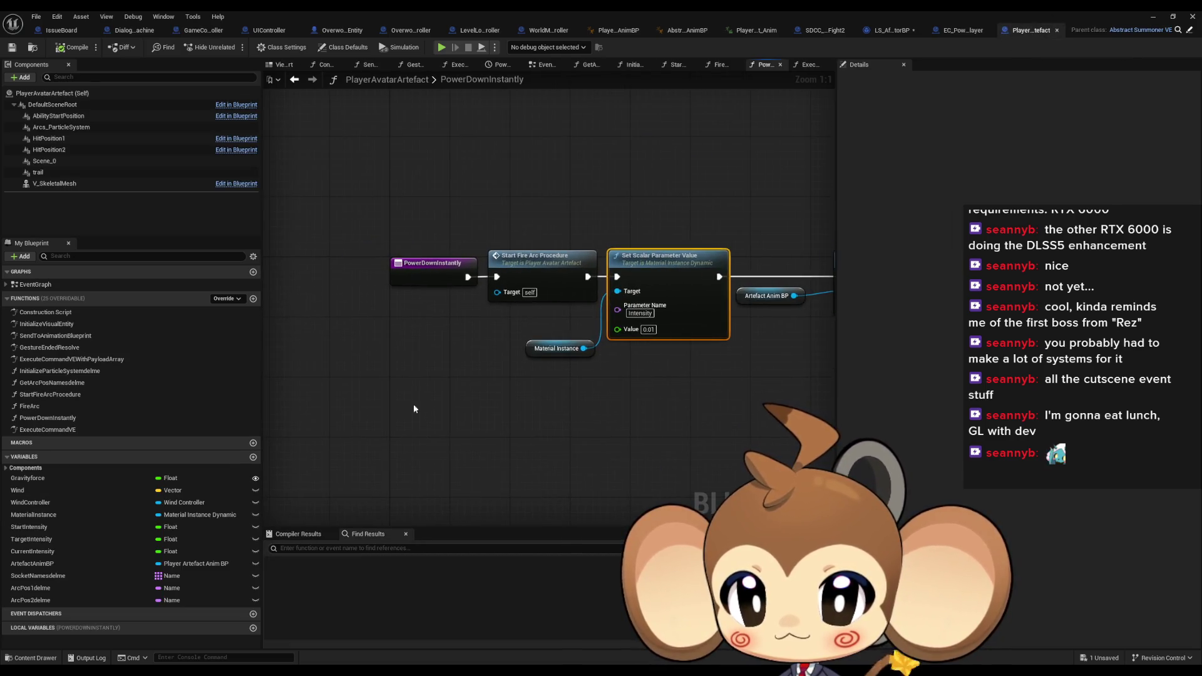
Create a new function named SetForFallingIntro in PlayerAvatarArtefact
{"action": "left_click", "coordinate": [253, 298]}
{"action": "type", "text": "SetForFal"}
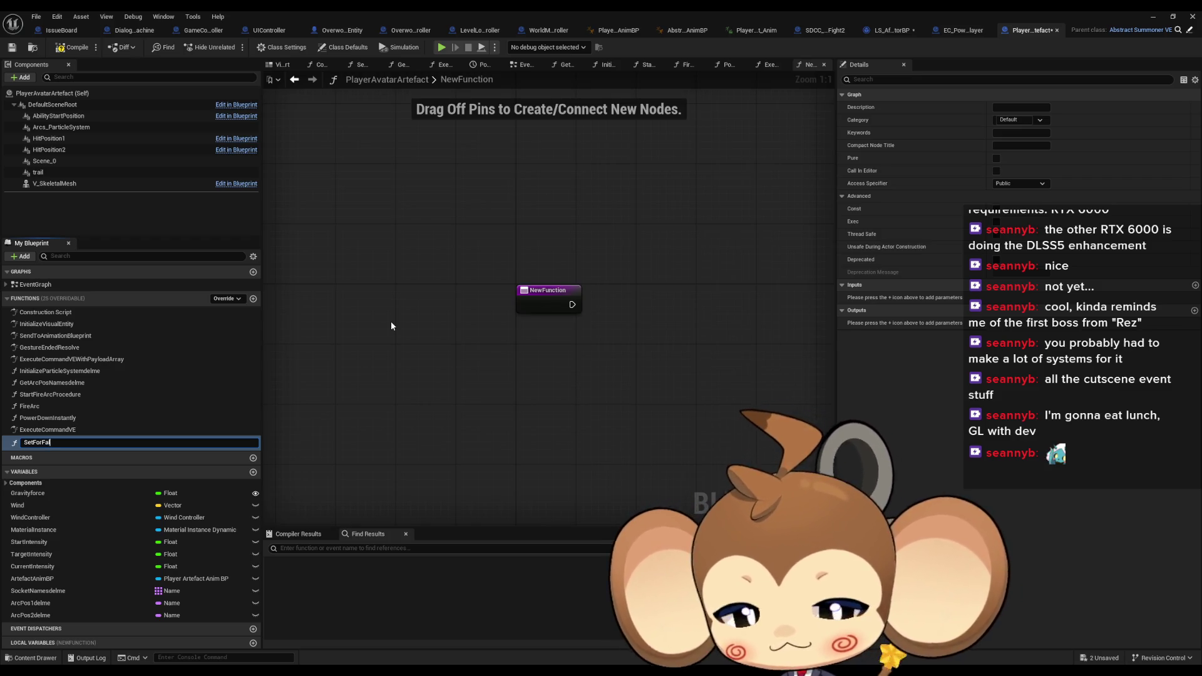
{"action": "type", "text": "lingIntro"}
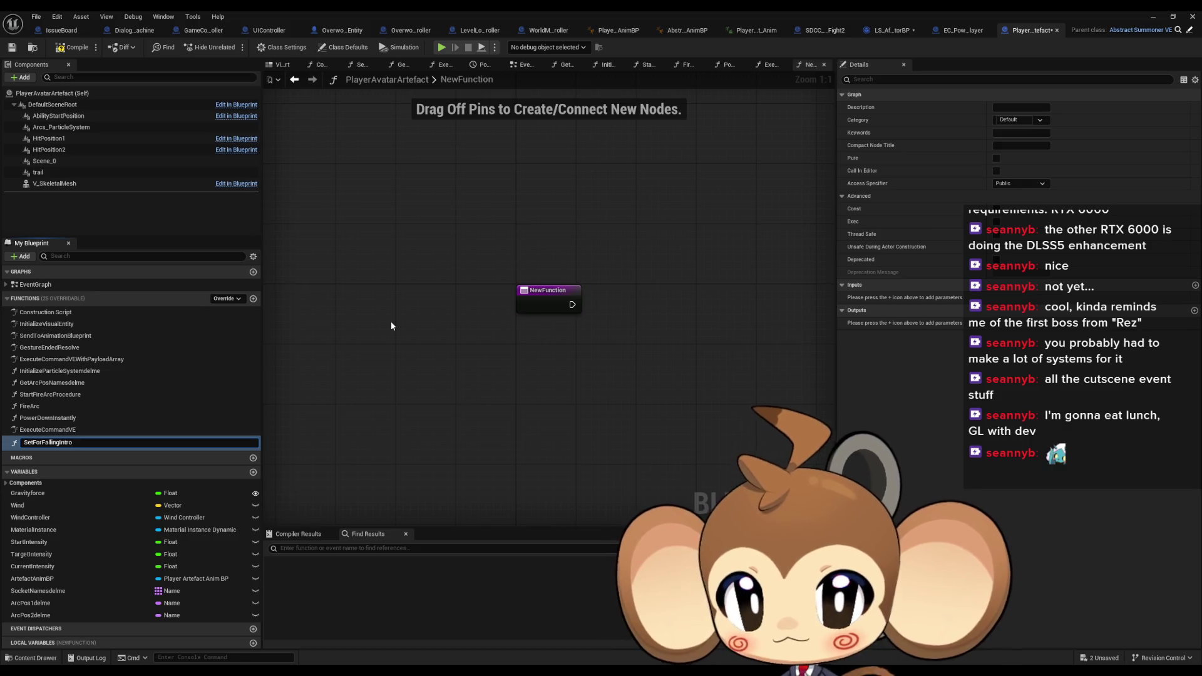
{"action": "key", "text": "Return"}
Paste the Activate VEAnimation Timer and power-down node chain from GameController into the function
{"action": "left_click", "coordinate": [204, 30]}
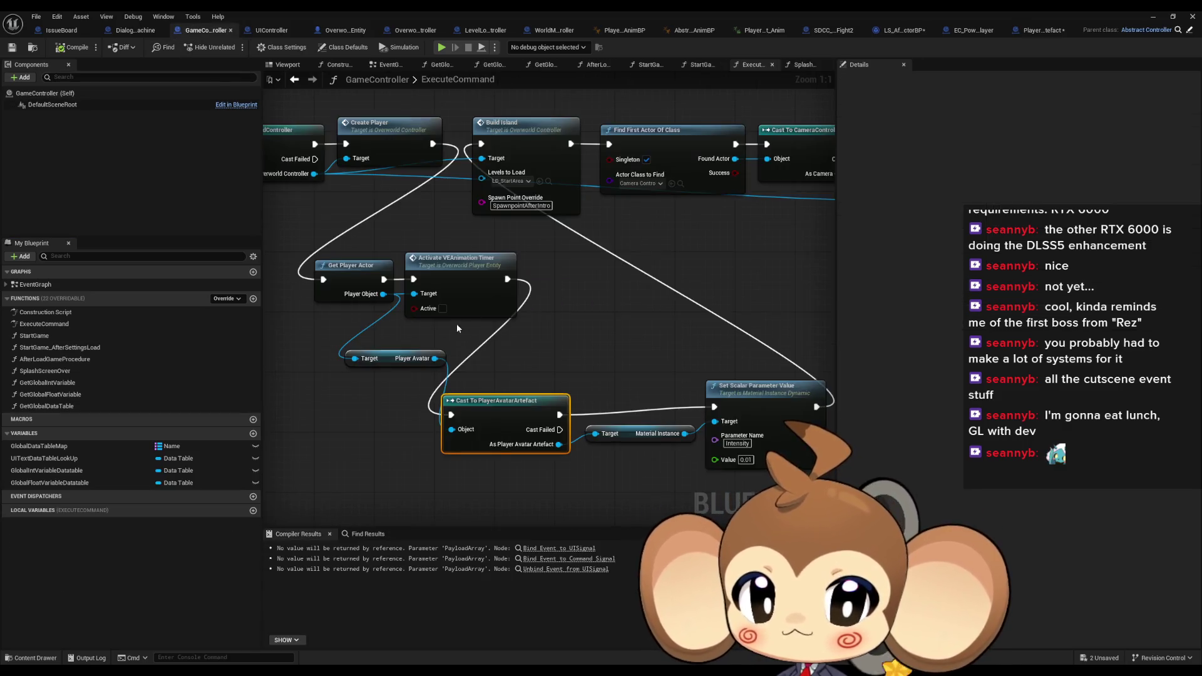
{"action": "scroll", "coordinate": [453, 321], "scroll_direction": "down", "scroll_amount": 1}
{"action": "left_click", "coordinate": [447, 285]}
{"action": "left_click_drag", "start_coordinate": [346, 345], "coordinate": [757, 441]}
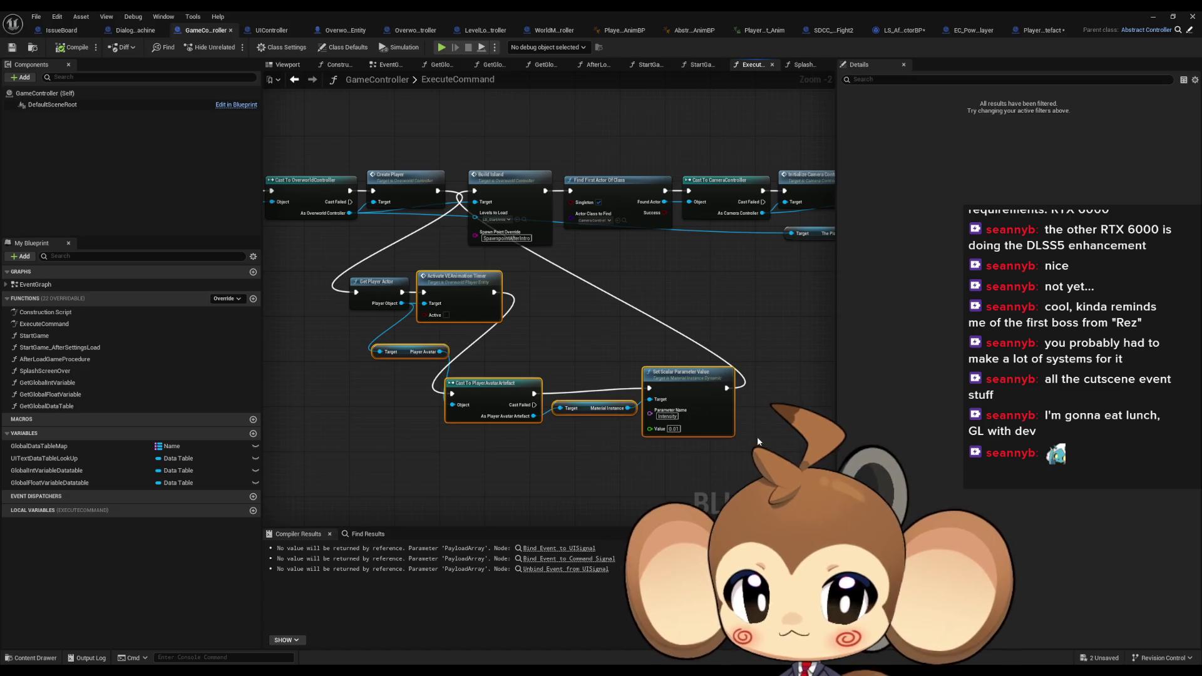
{"action": "key", "text": "ctrl+v"}
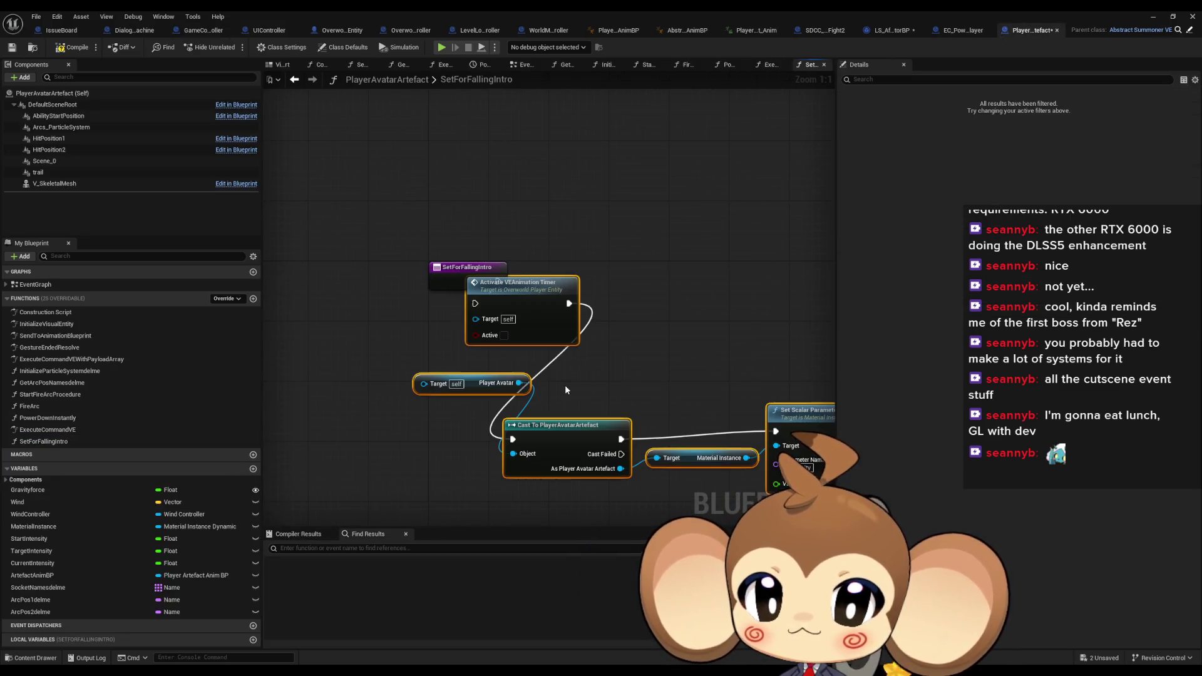
{"action": "left_click_drag", "start_coordinate": [542, 297], "coordinate": [599, 272]}
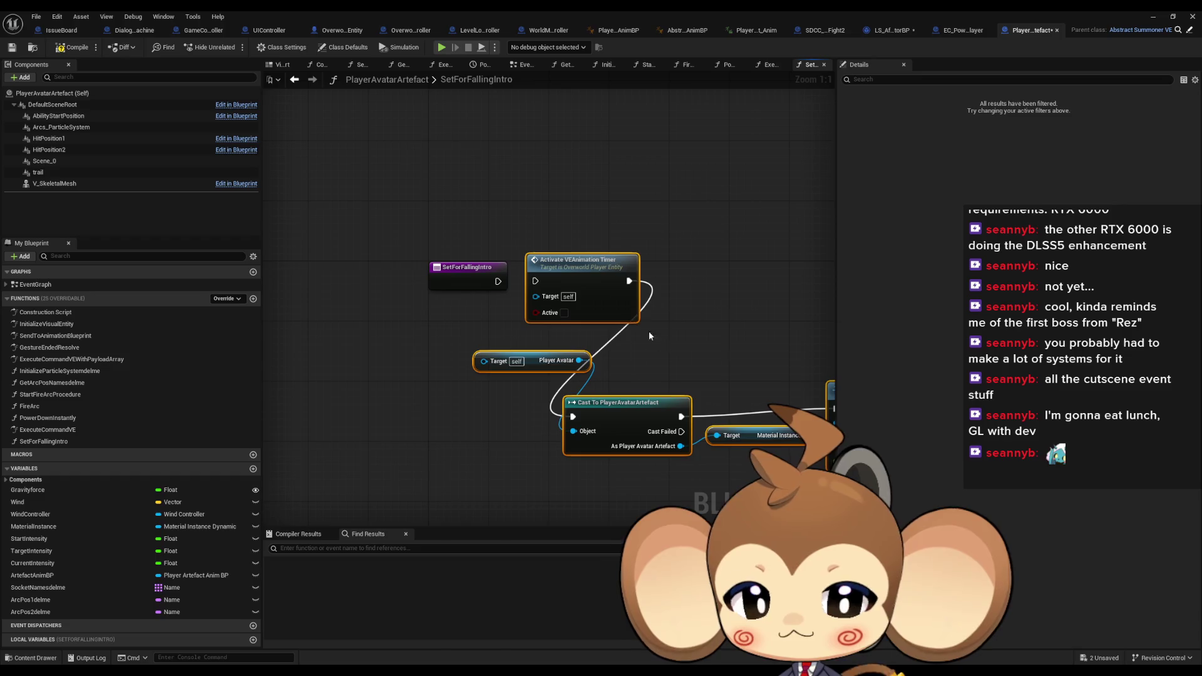
{"action": "left_click", "coordinate": [499, 396]}
Add a Material Instance getter and wire the timer and Material Instance into Set Scalar Parameter Value
{"action": "left_click", "coordinate": [485, 358]}
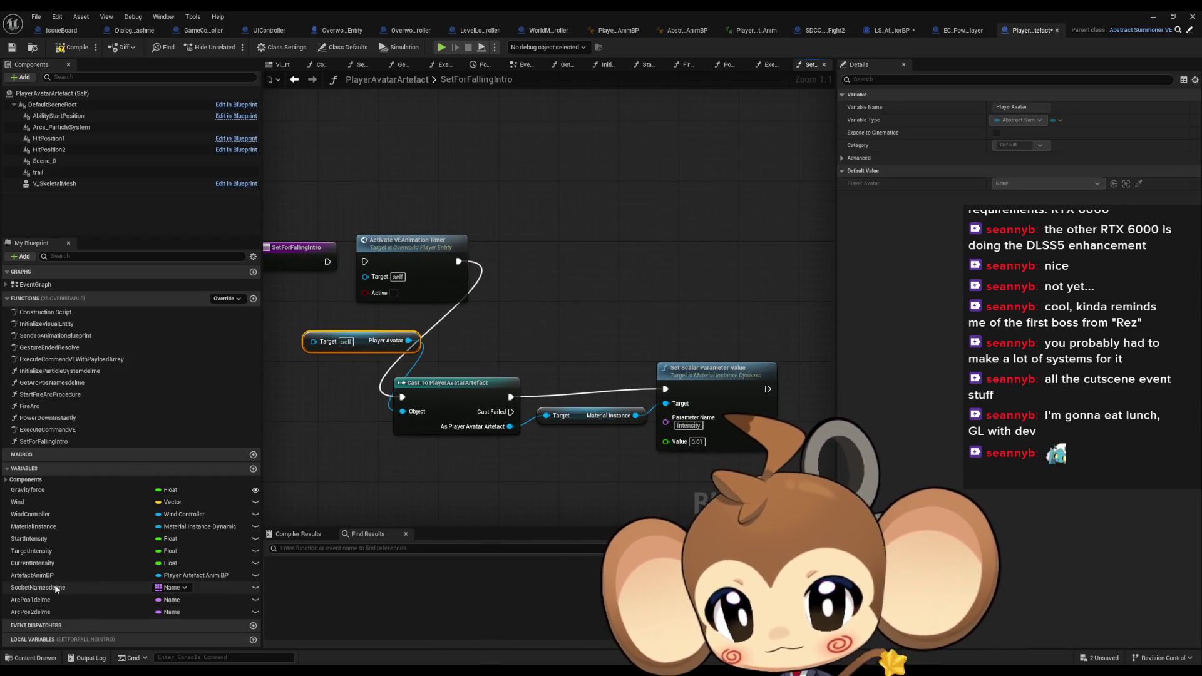
{"action": "mouse_move", "coordinate": [39, 527]}
{"action": "left_mouse_down"}
{"action": "mouse_move", "coordinate": [464, 438]}
{"action": "mouse_move", "coordinate": [531, 468]}
{"action": "left_mouse_up"}
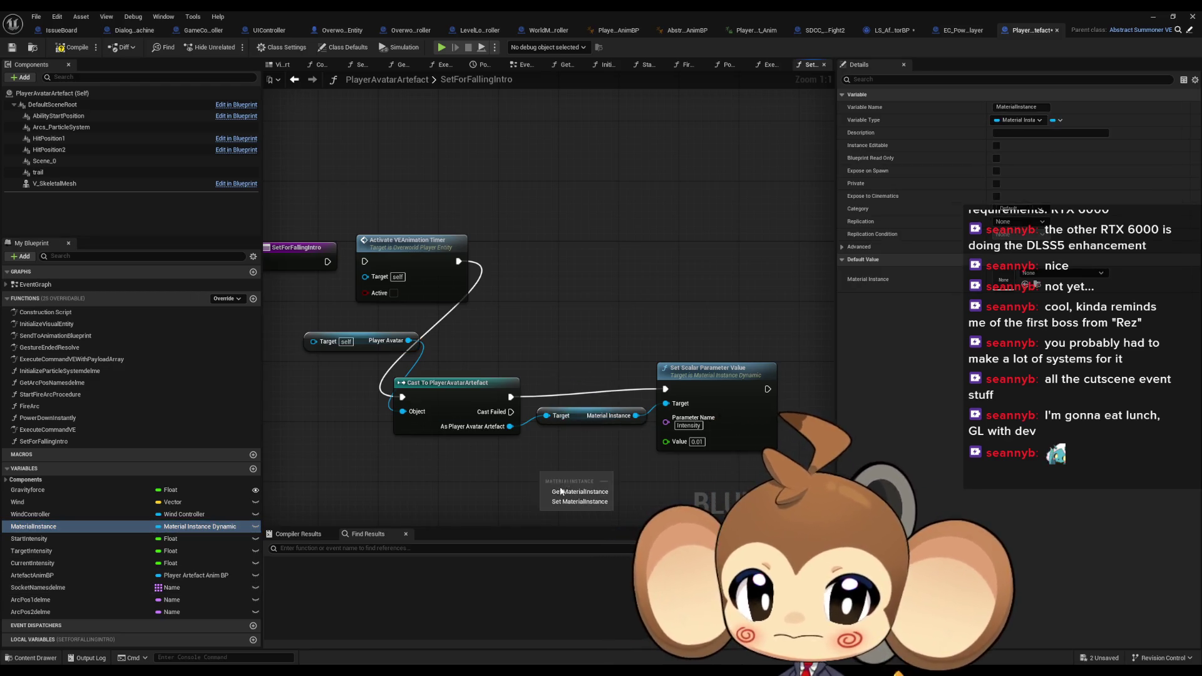
{"action": "left_click", "coordinate": [563, 481]}
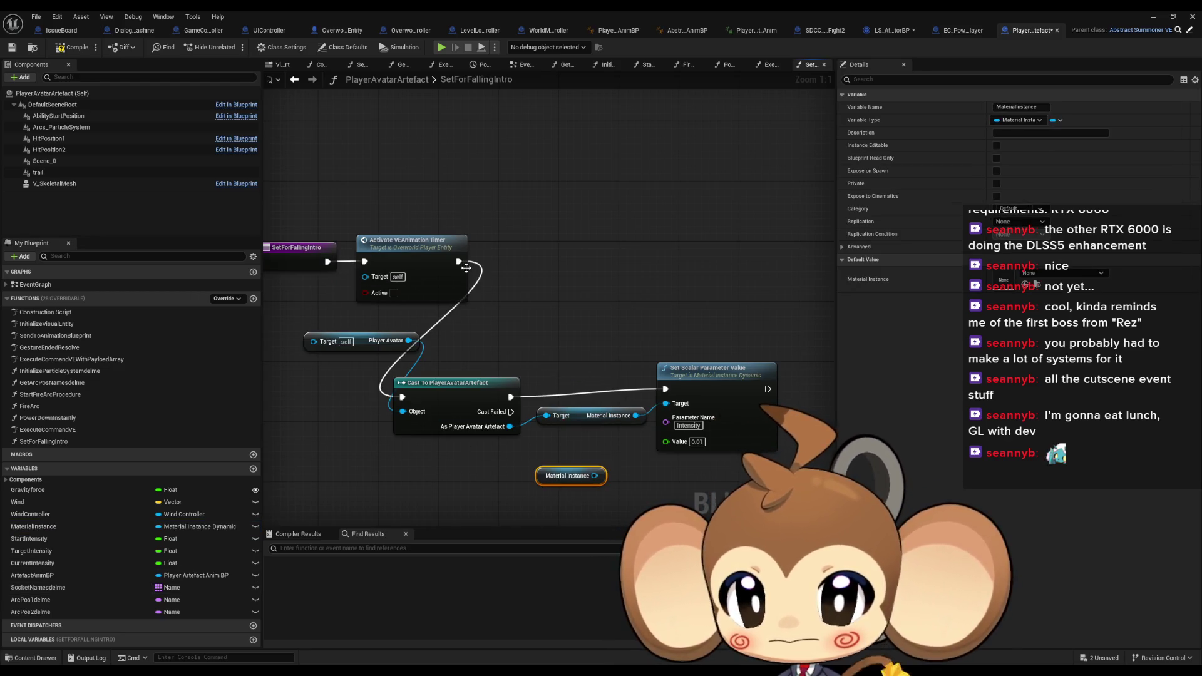
{"action": "left_click_drag", "start_coordinate": [458, 261], "coordinate": [665, 389]}
{"action": "left_click_drag", "start_coordinate": [594, 476], "coordinate": [666, 403]}
{"action": "left_click_drag", "start_coordinate": [438, 363], "coordinate": [582, 432]}
Delete the cast and Player Avatar getter nodes and tidy the remaining nodes
{"action": "key", "text": "Delete"}
{"action": "left_click", "coordinate": [360, 341]}
{"action": "key", "text": "Delete"}
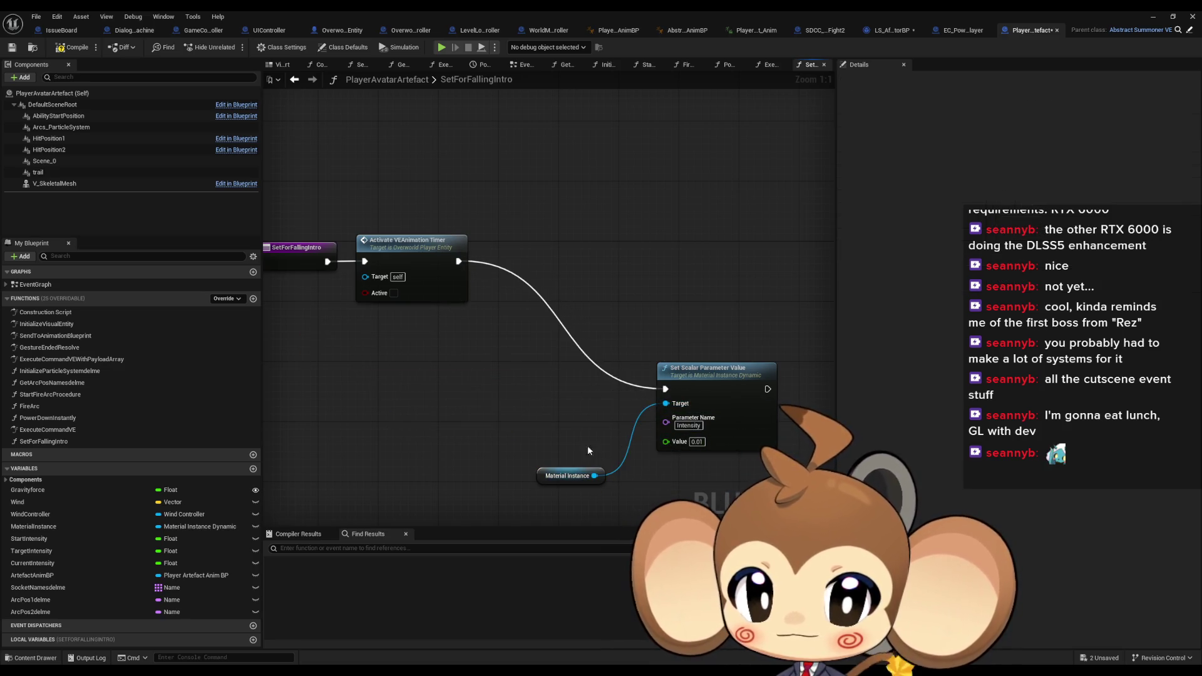
{"action": "left_click_drag", "start_coordinate": [730, 386], "coordinate": [557, 257]}
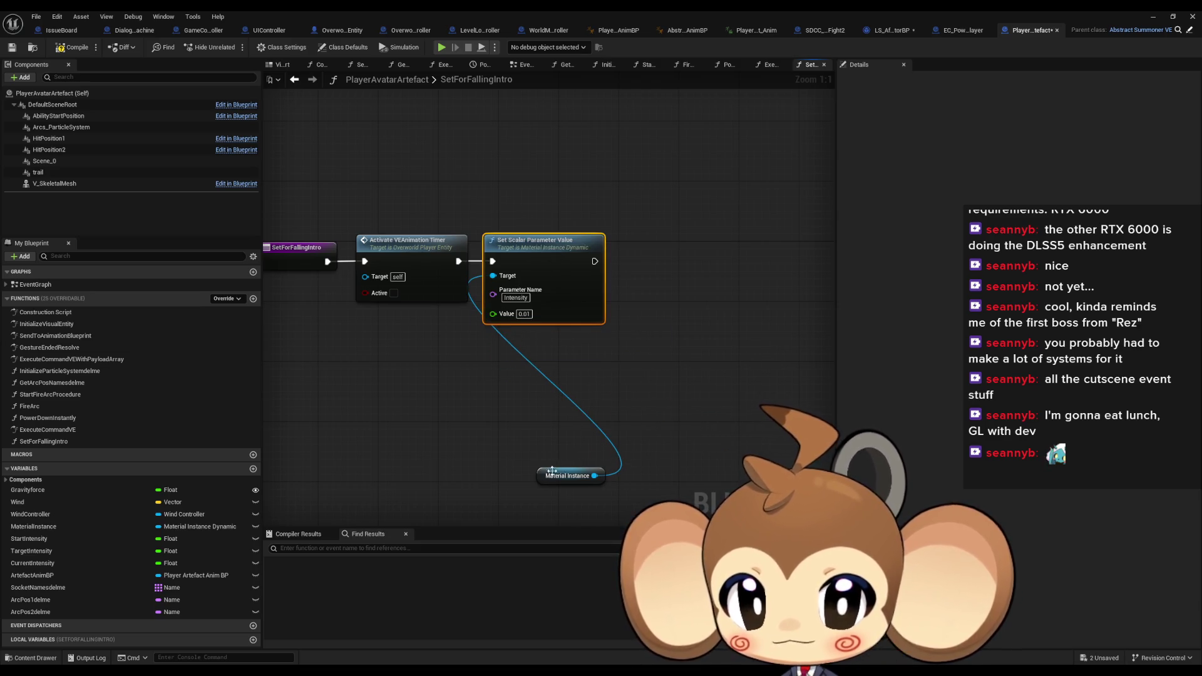
{"action": "left_click_drag", "start_coordinate": [551, 471], "coordinate": [408, 313]}
{"action": "left_click", "coordinate": [438, 374]}
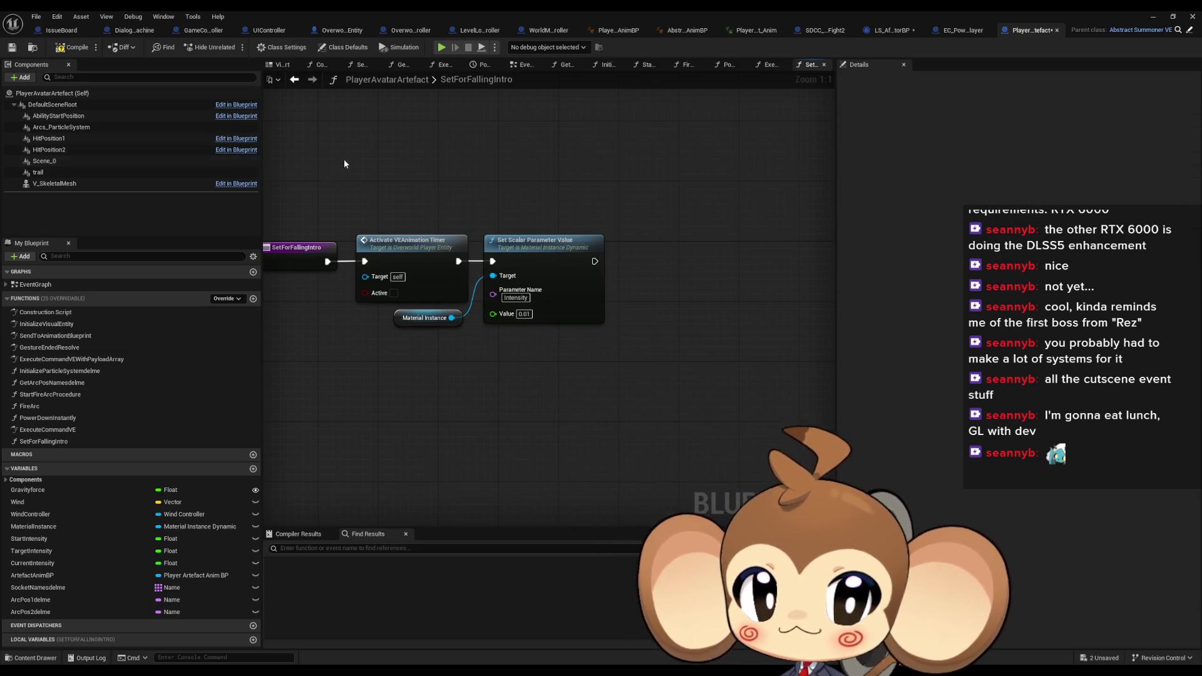
{"action": "left_click_drag", "start_coordinate": [640, 160], "coordinate": [659, 187]}
Compile the artefact Blueprint, which fails, and add an ArtefactAnimBP getter
{"action": "left_click", "coordinate": [72, 47]}
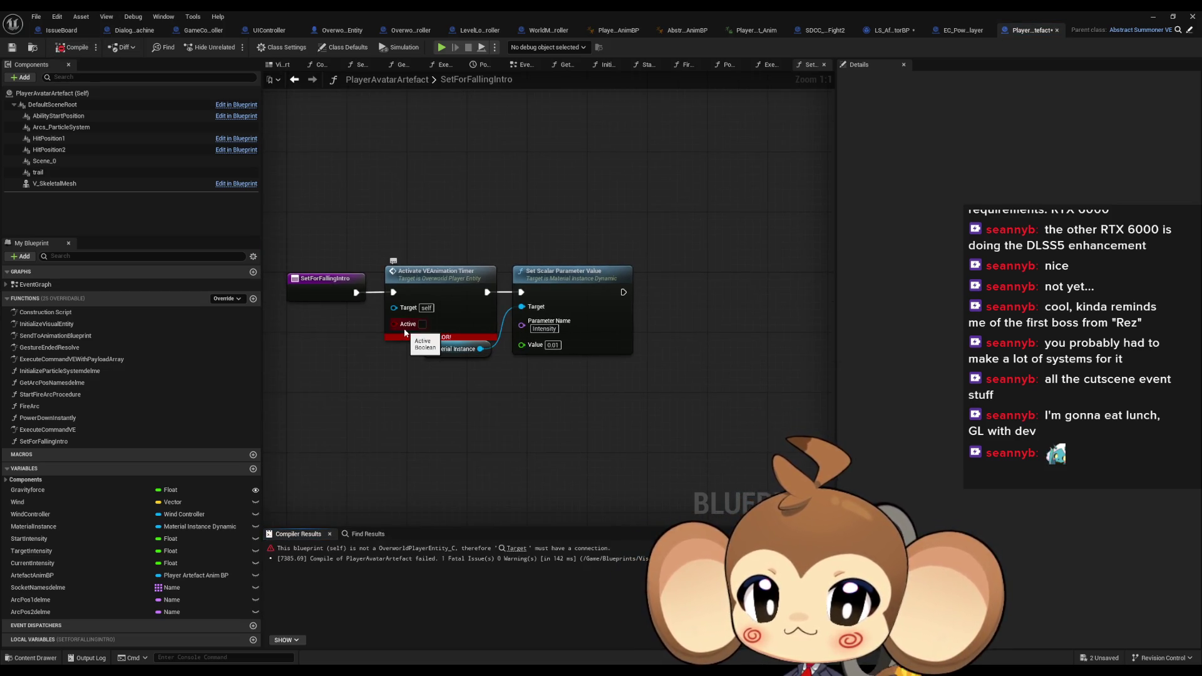
{"action": "left_click", "coordinate": [429, 351]}
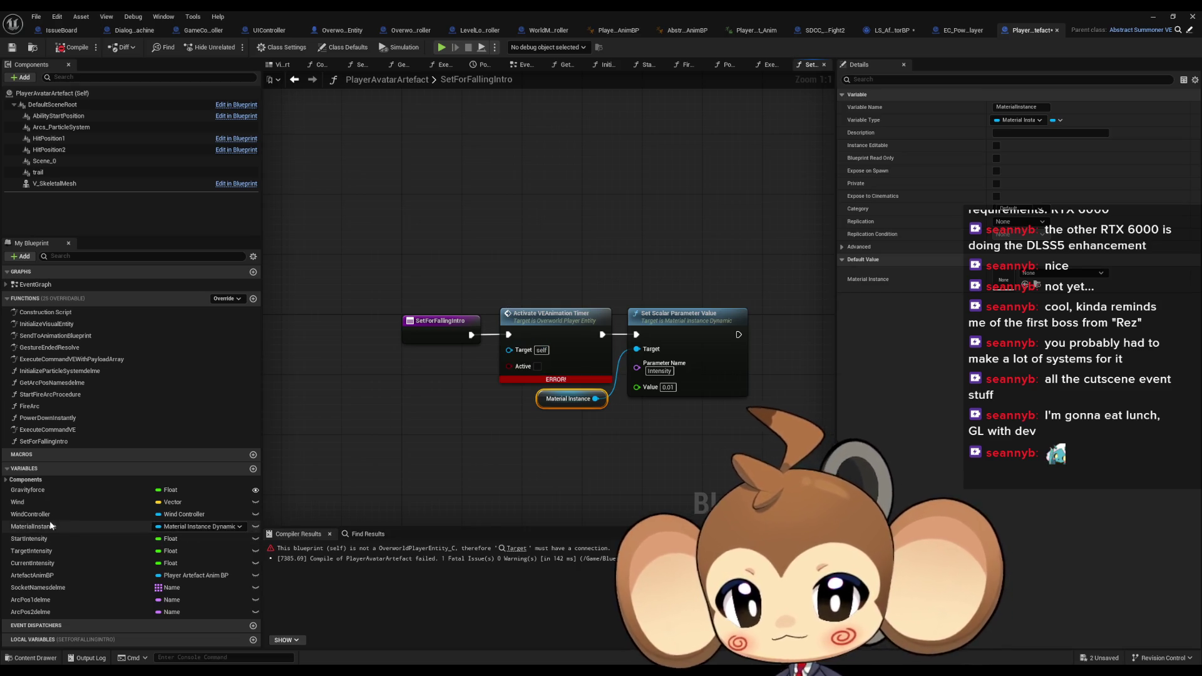
{"action": "mouse_move", "coordinate": [31, 575]}
{"action": "left_mouse_down"}
{"action": "mouse_move", "coordinate": [327, 509]}
{"action": "mouse_move", "coordinate": [375, 385]}
{"action": "mouse_move", "coordinate": [514, 355]}
{"action": "mouse_move", "coordinate": [448, 369]}
{"action": "left_mouse_up"}
Place the Artefact Anim BP getter, then add an Anim BP getter with an Activate Animation Timer call
{"action": "left_click", "coordinate": [391, 389]}
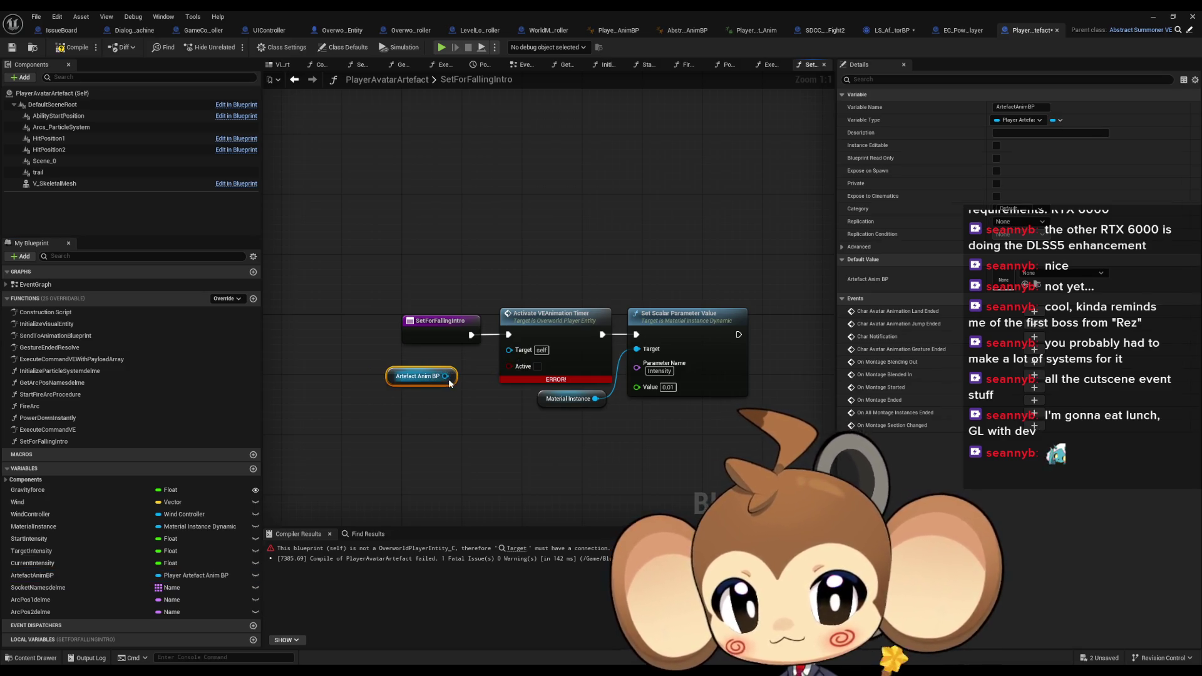
{"action": "right_click", "coordinate": [398, 428]}
{"action": "type", "text": "anim bp"}
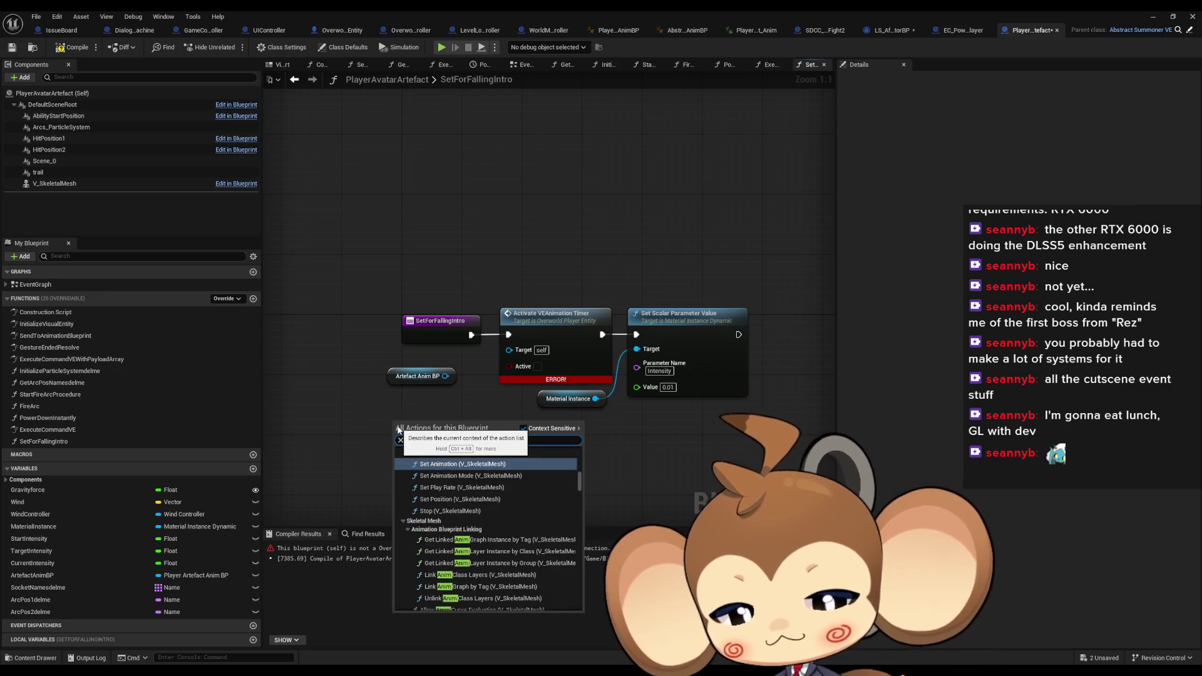
{"action": "scroll", "coordinate": [438, 475], "scroll_direction": "down", "scroll_amount": 5}
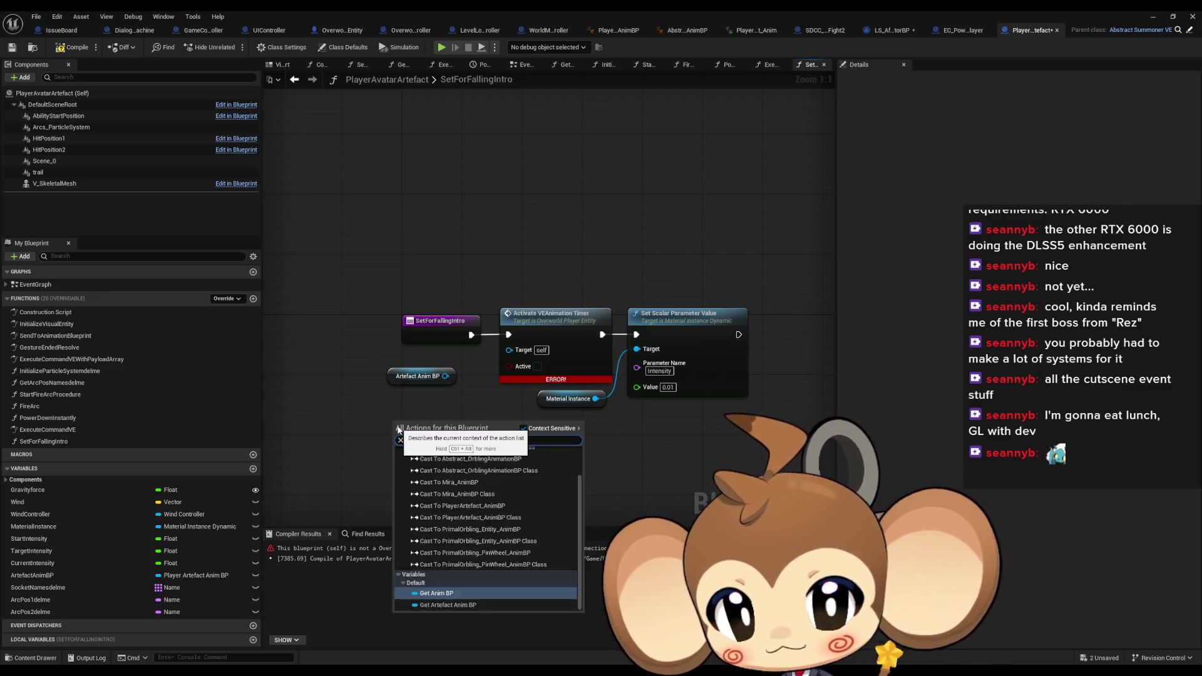
{"action": "left_click", "coordinate": [480, 471]}
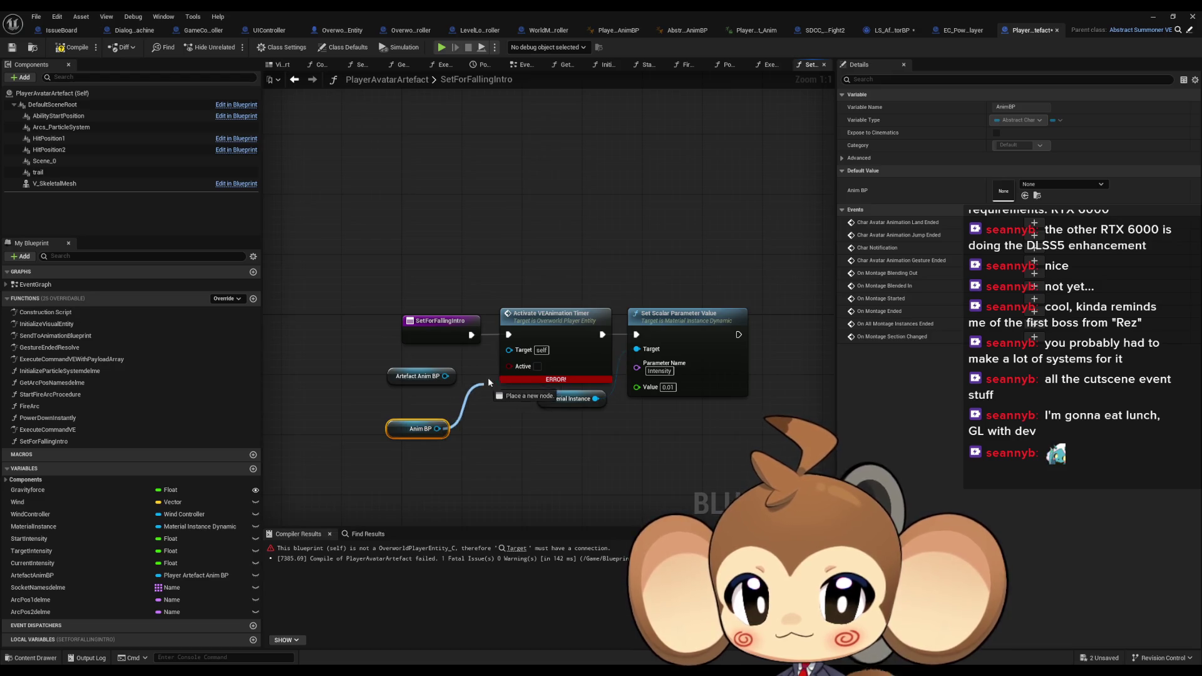
{"action": "left_click_drag", "start_coordinate": [487, 377], "coordinate": [508, 351]}
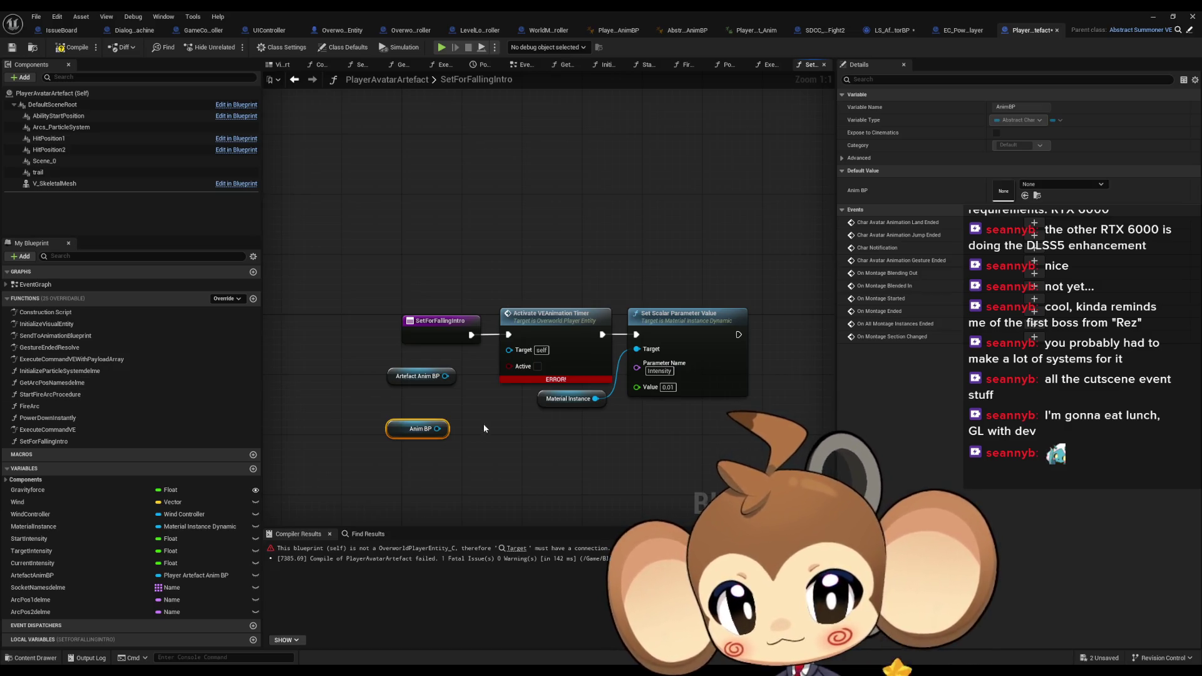
{"action": "mouse_move", "coordinate": [436, 428]}
{"action": "left_mouse_down"}
{"action": "mouse_move", "coordinate": [525, 449]}
{"action": "mouse_move", "coordinate": [493, 451]}
{"action": "left_mouse_up"}
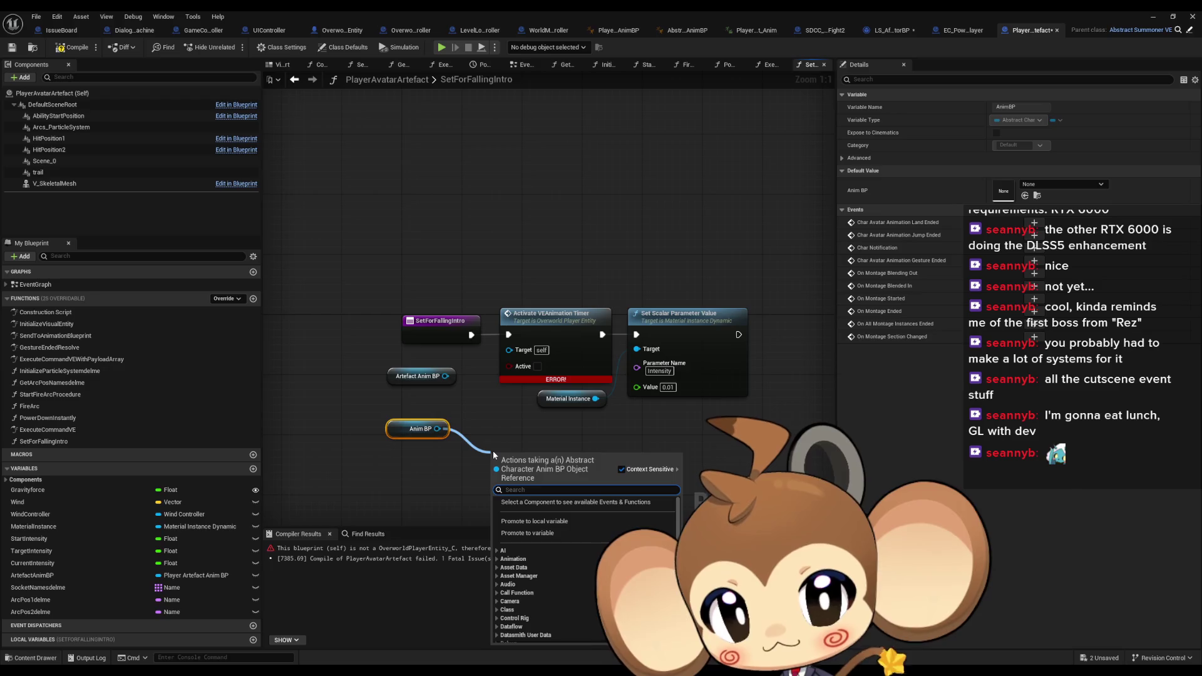
{"action": "type", "text": "activate anim"}
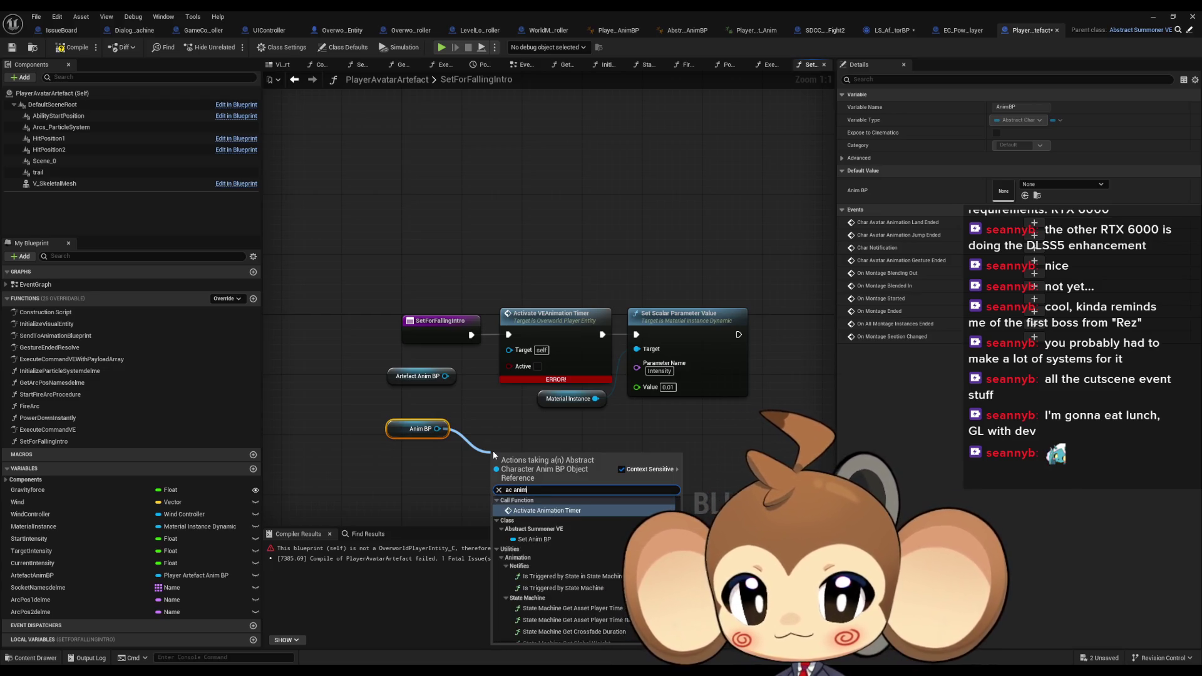
{"action": "key", "text": "Return"}
{"action": "left_click_drag", "start_coordinate": [518, 448], "coordinate": [517, 433]}
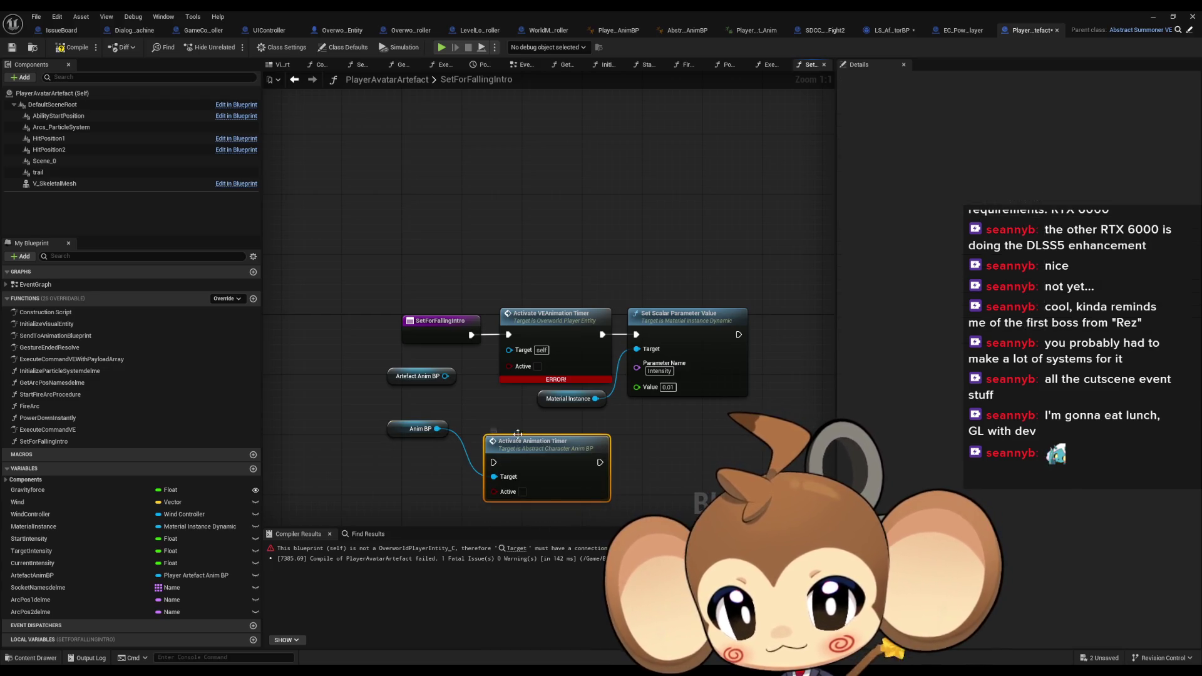
Look up the references to ArtefactAnimBP, then return to SetForFallingIntro
{"action": "right_click", "coordinate": [395, 381]}
{"action": "mouse_move", "coordinate": [438, 459]}
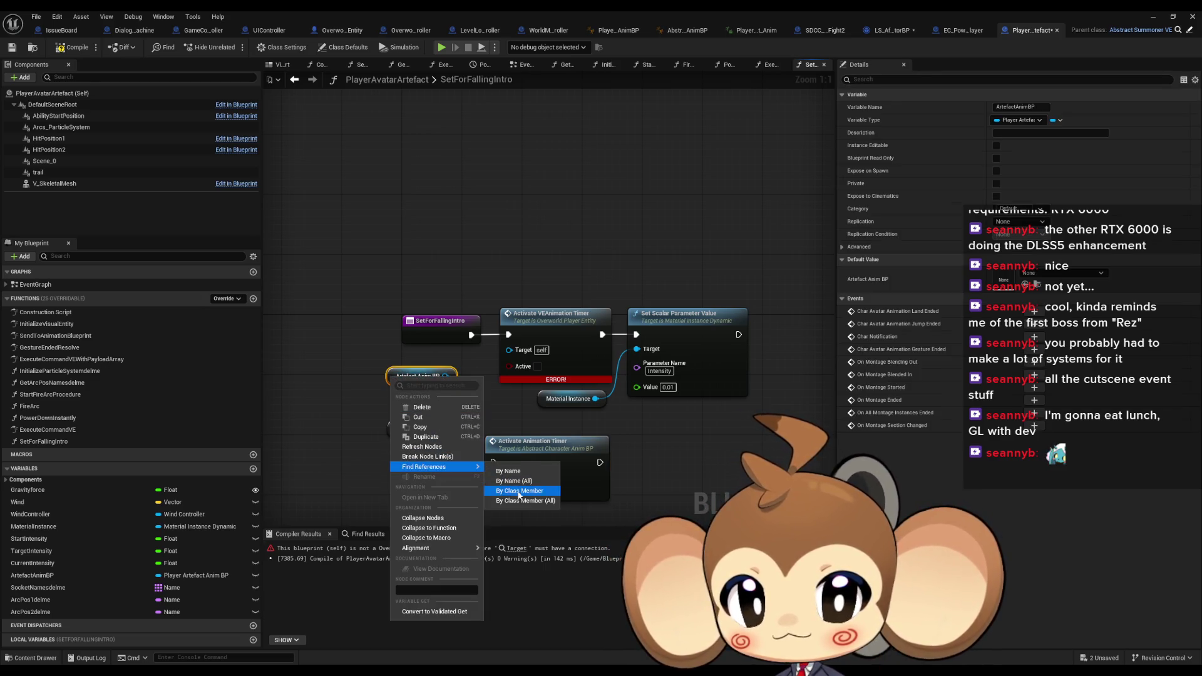
{"action": "left_click", "coordinate": [538, 500]}
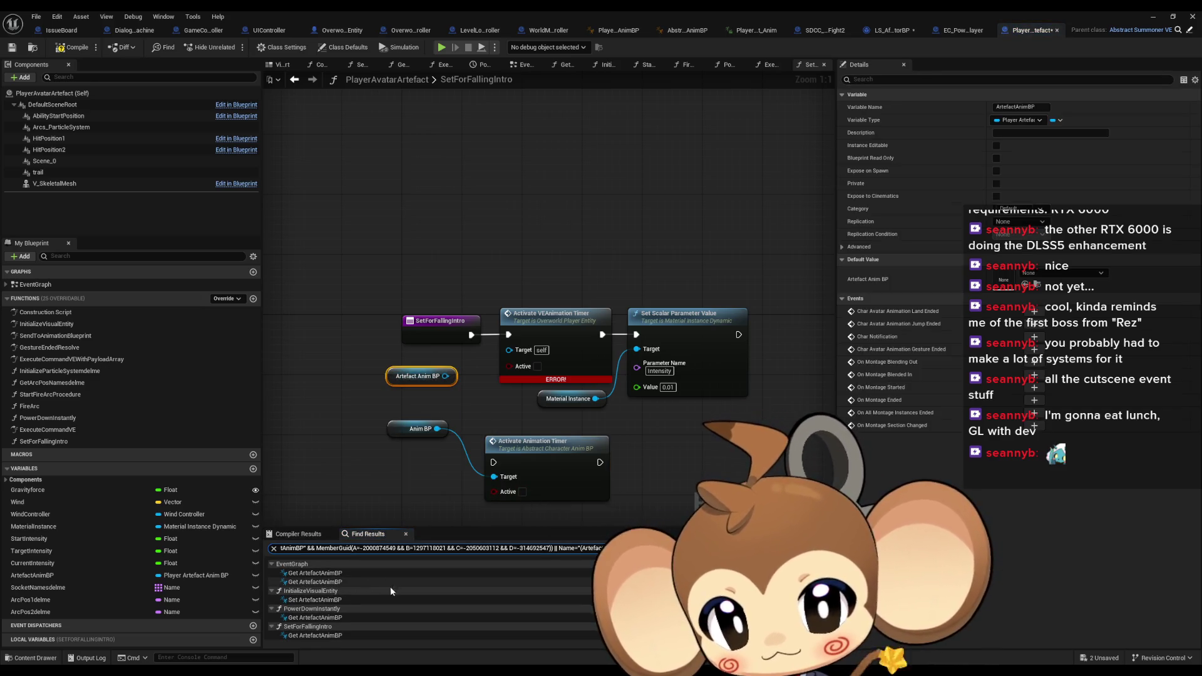
{"action": "double_click", "coordinate": [339, 573]}
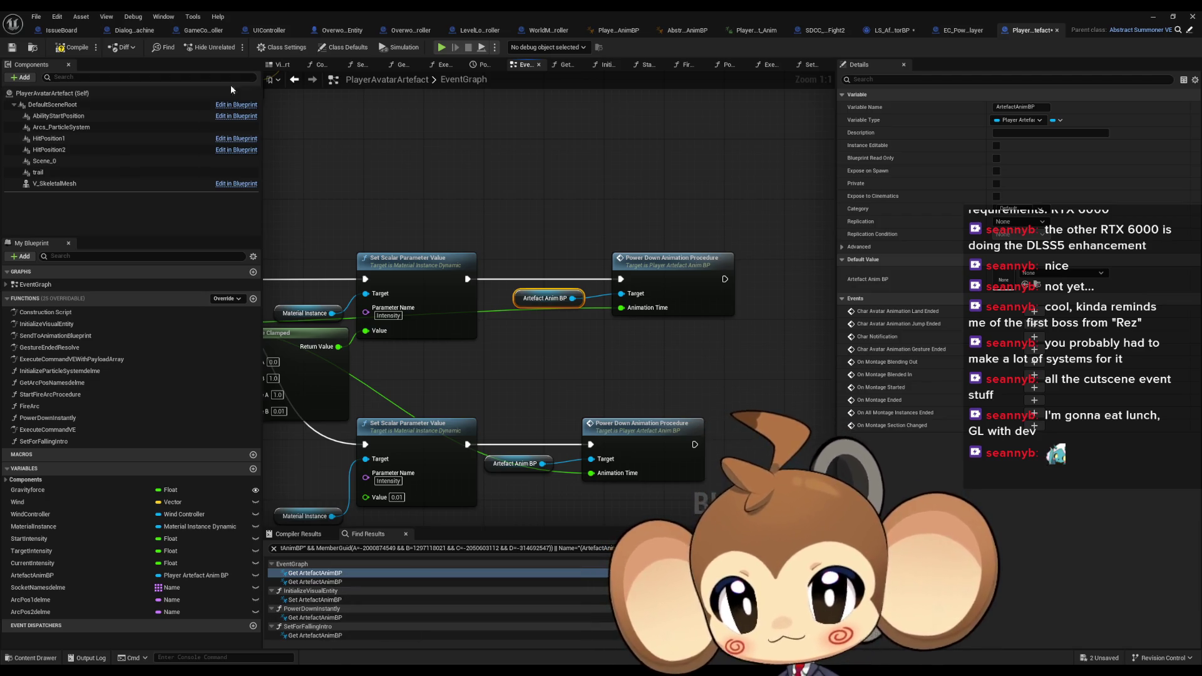
{"action": "left_click", "coordinate": [293, 81]}
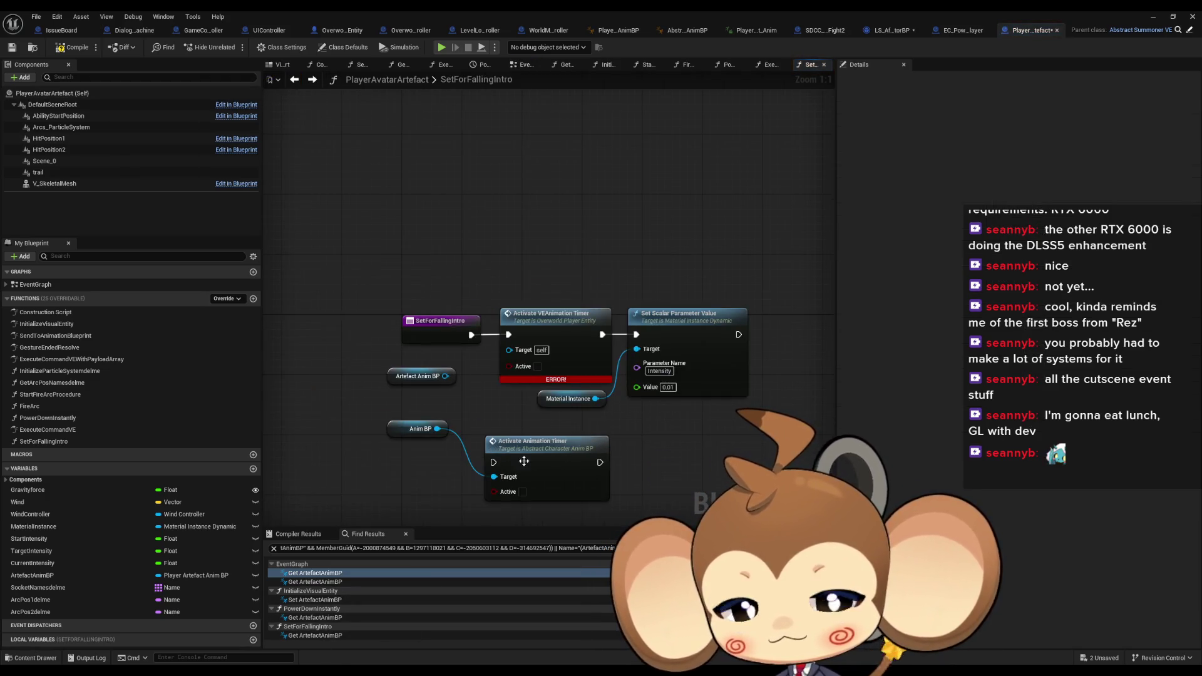
Route execution through Activate Animation Timer and delete the VE timer and Artefact Anim BP nodes
{"action": "left_click_drag", "start_coordinate": [535, 457], "coordinate": [528, 448]}
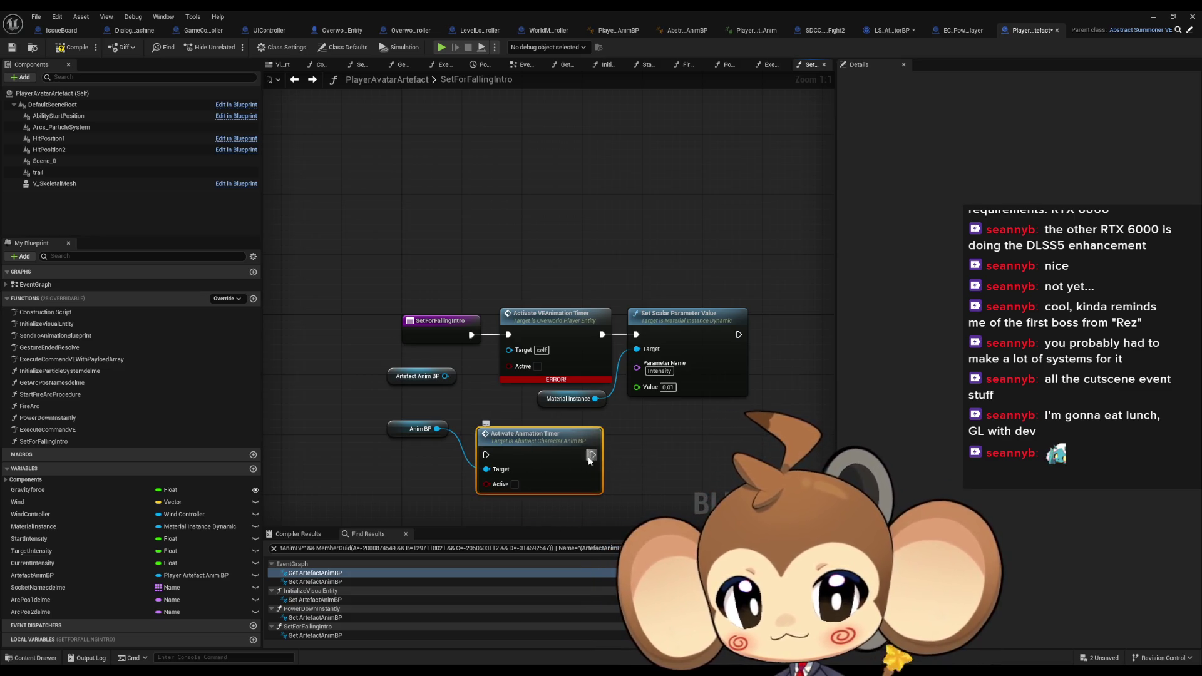
{"action": "left_click_drag", "start_coordinate": [594, 455], "coordinate": [636, 334]}
{"action": "left_click_drag", "start_coordinate": [471, 335], "coordinate": [488, 459]}
{"action": "left_click_drag", "start_coordinate": [532, 287], "coordinate": [563, 336]}
{"action": "key", "text": "Delete"}
{"action": "left_click_drag", "start_coordinate": [547, 451], "coordinate": [555, 326]}
{"action": "left_click", "coordinate": [419, 377]}
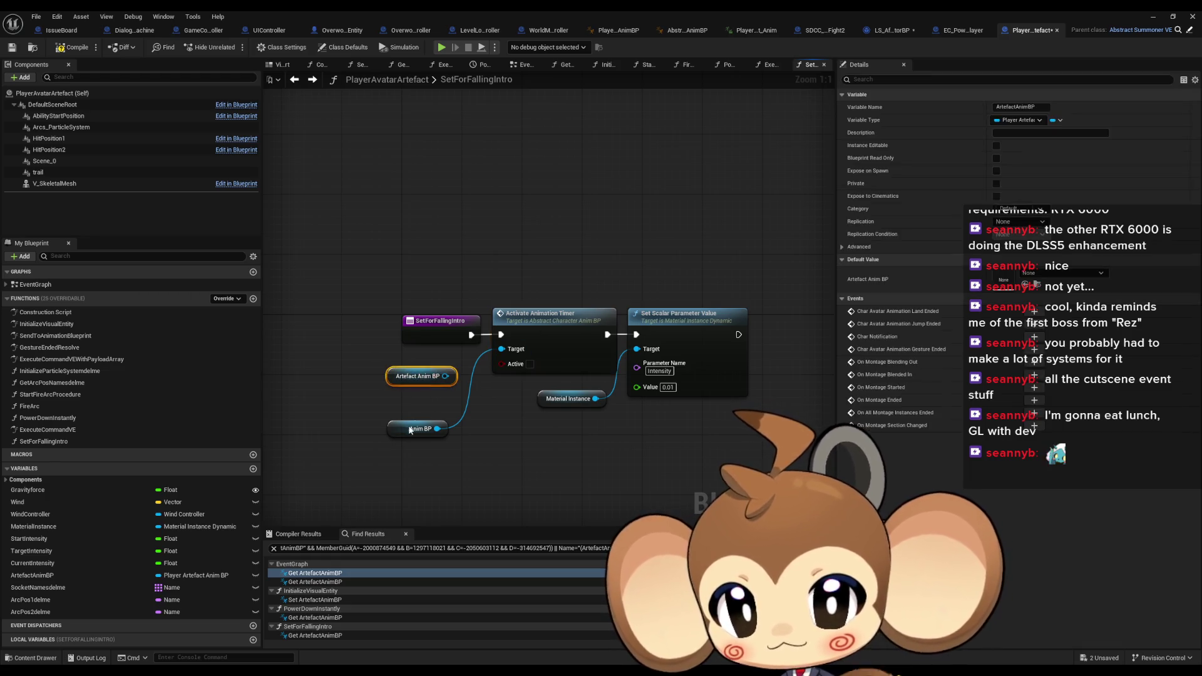
{"action": "key", "text": "Delete"}
{"action": "left_click_drag", "start_coordinate": [420, 429], "coordinate": [447, 361]}
{"action": "left_click", "coordinate": [462, 452]}
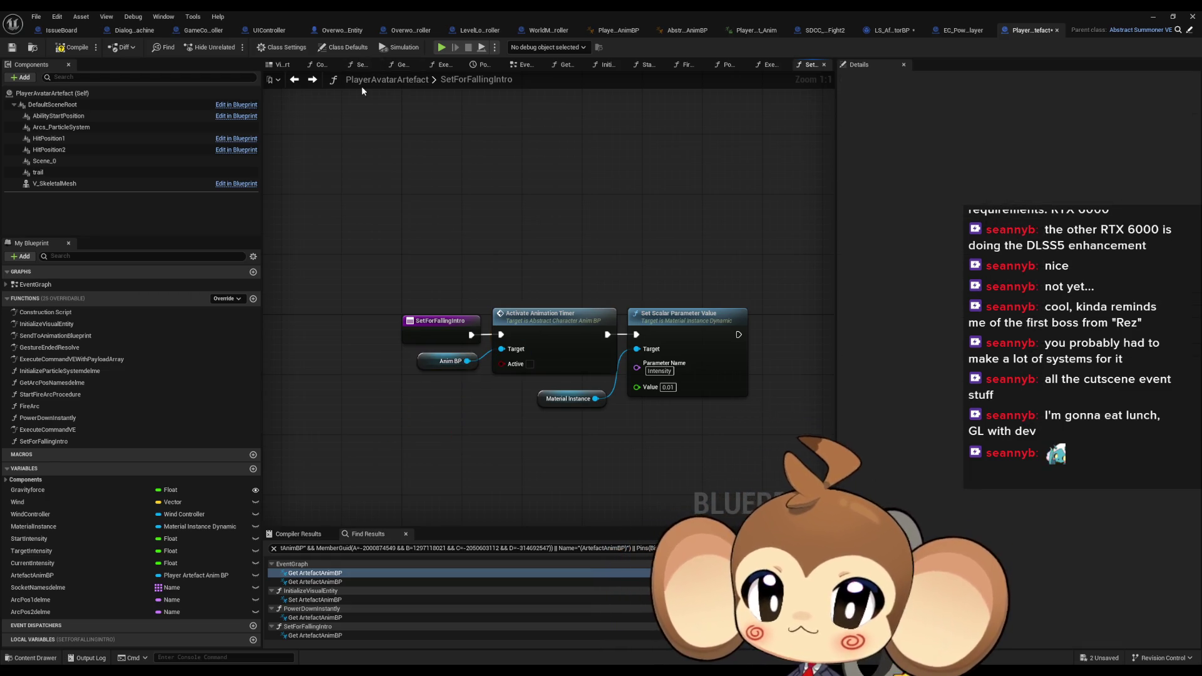
{"action": "left_click", "coordinate": [342, 30]}
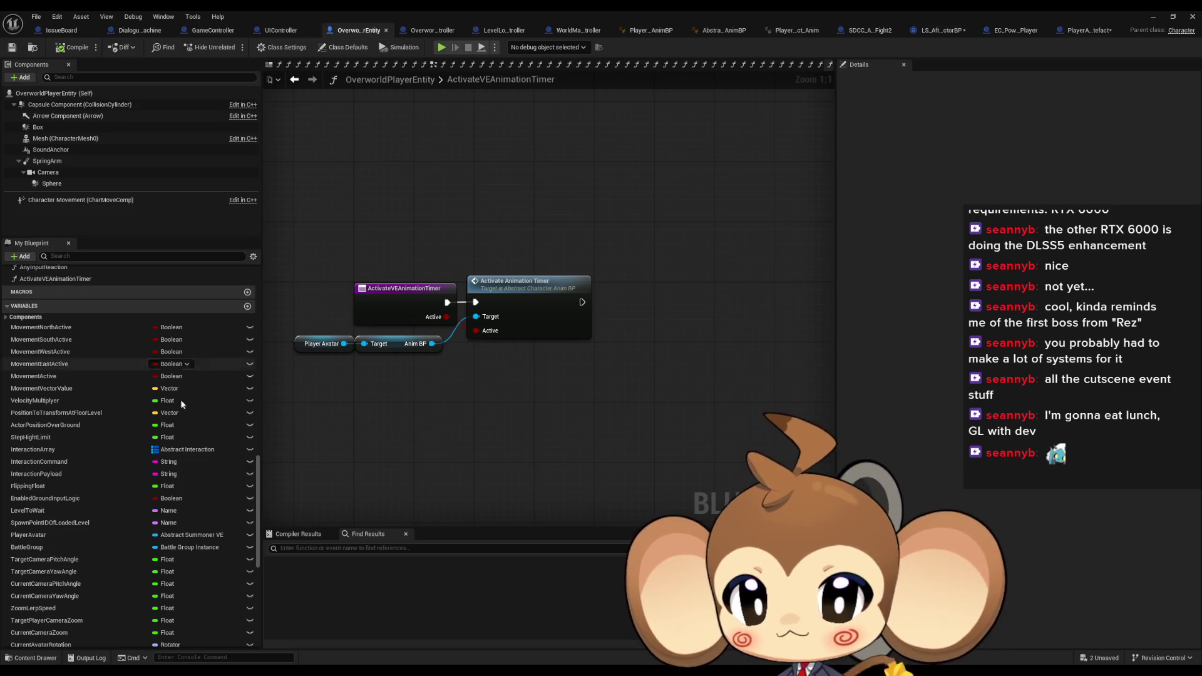
Keep the ActivateVEAnimationTimer function in OverworldPlayerEntity by cancelling its deletion
{"action": "scroll", "coordinate": [72, 338], "scroll_direction": "up", "scroll_amount": 3}
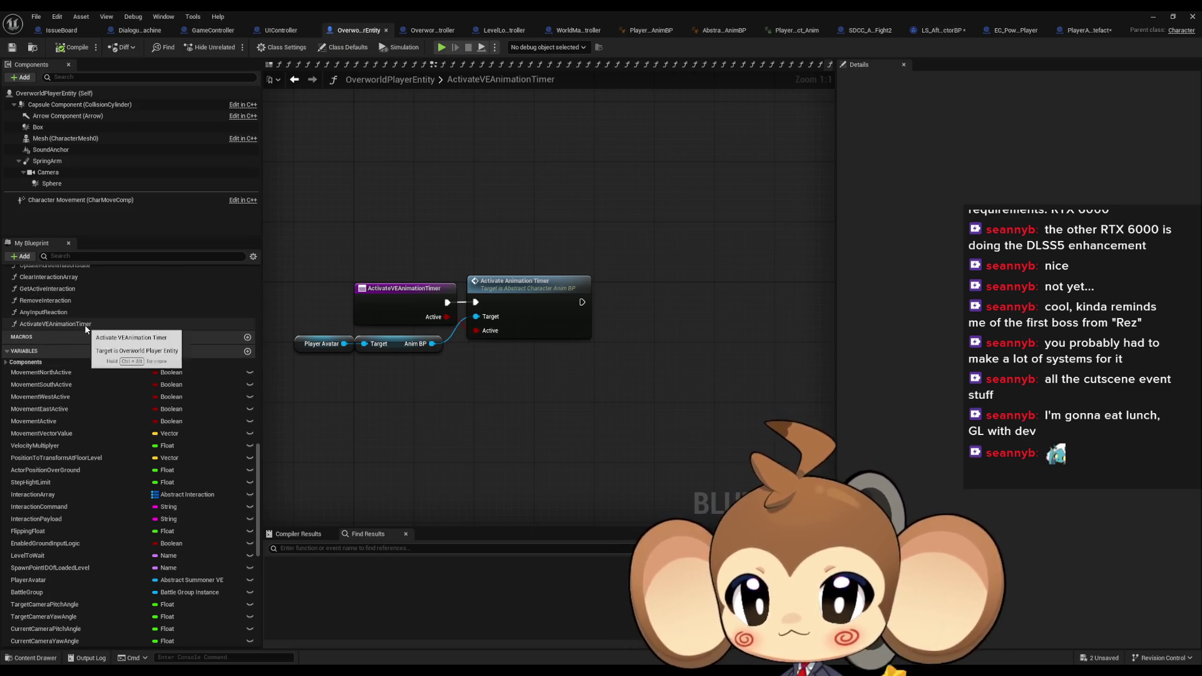
{"action": "left_click", "coordinate": [85, 325]}
{"action": "key", "text": "Delete"}
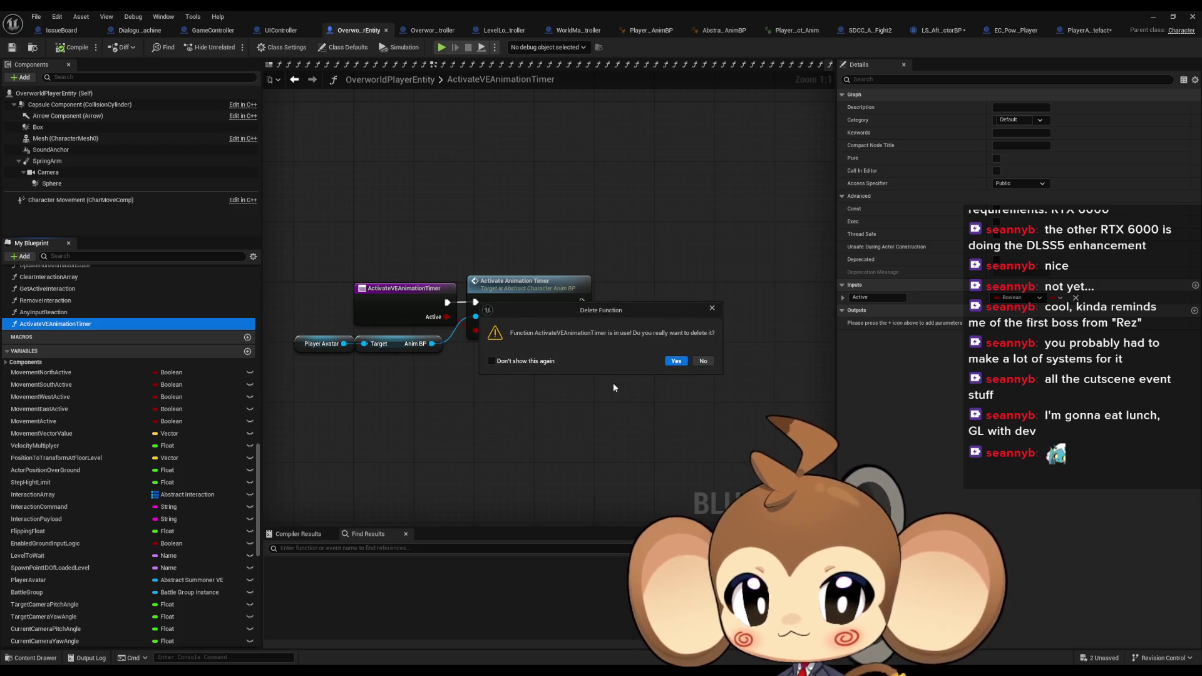
{"action": "left_click", "coordinate": [712, 308]}
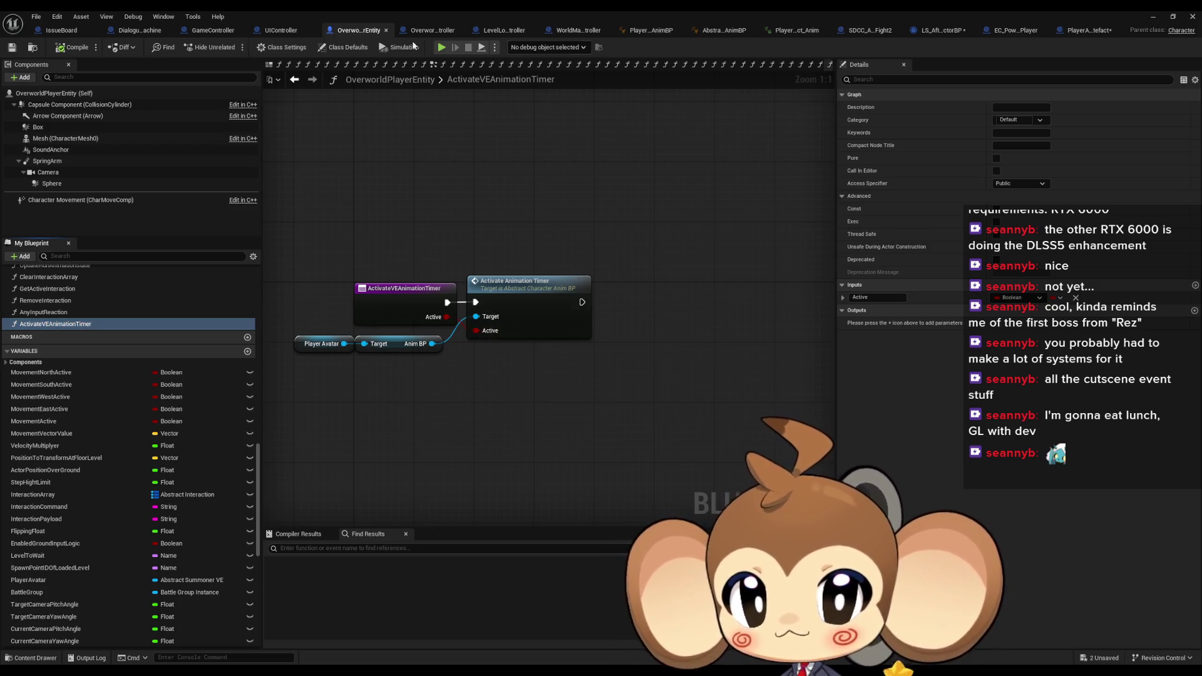
{"action": "right_click", "coordinate": [66, 325]}
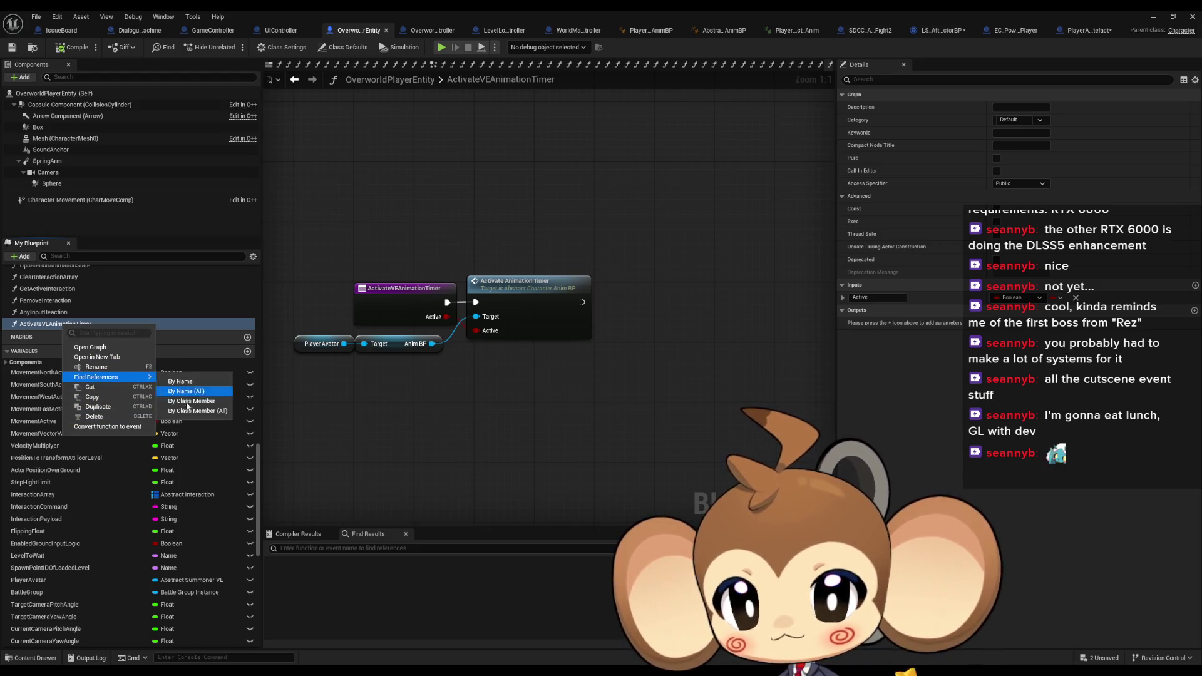
{"action": "left_click", "coordinate": [561, 404]}
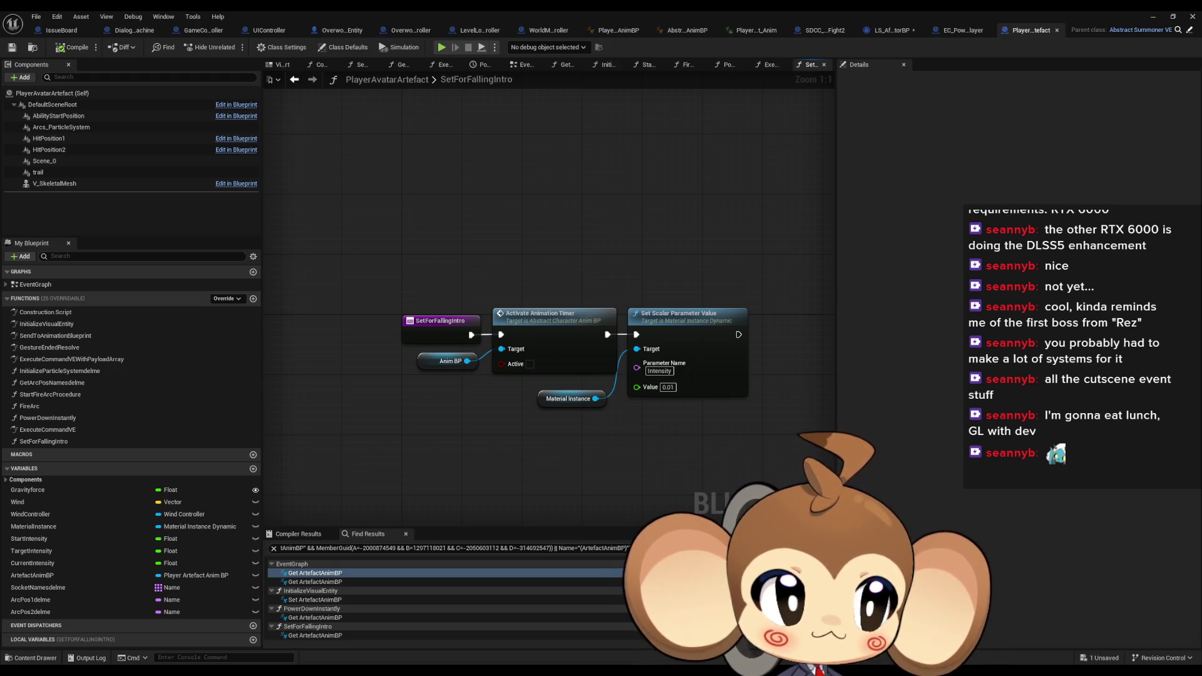
{"action": "left_click", "coordinate": [206, 30]}
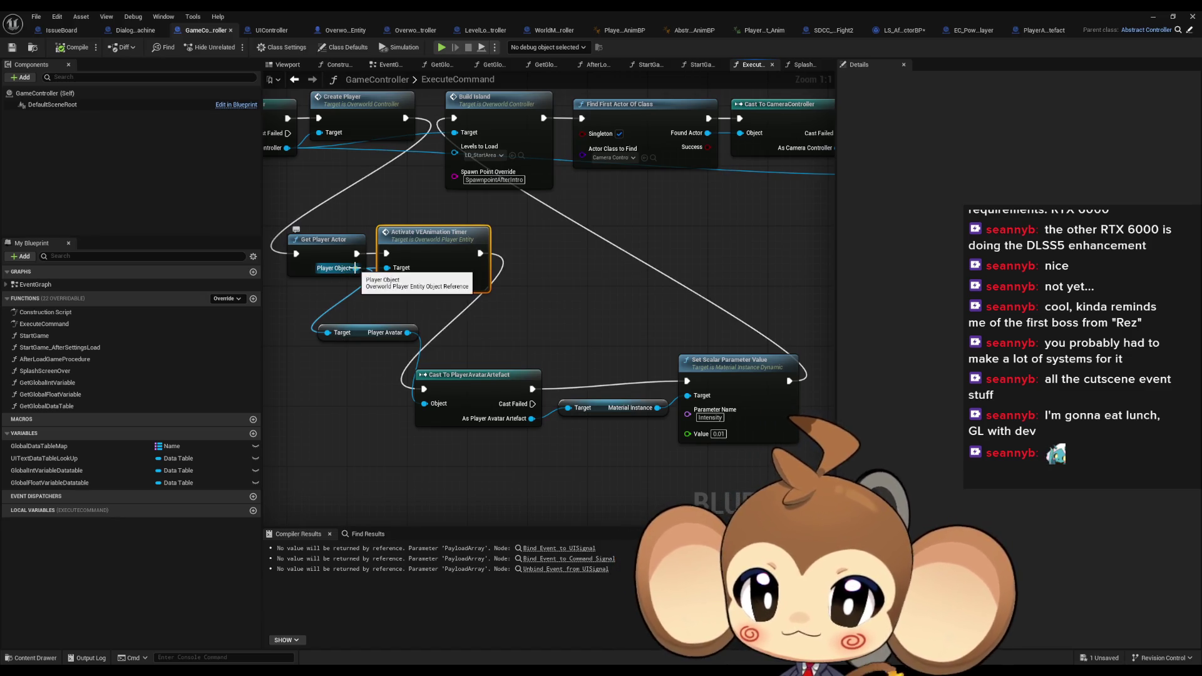
Review the Player Object cast chain in GameController's ExecuteCommand graph
{"action": "left_click_drag", "start_coordinate": [354, 268], "coordinate": [482, 341]}
{"action": "left_click", "coordinate": [438, 341]}
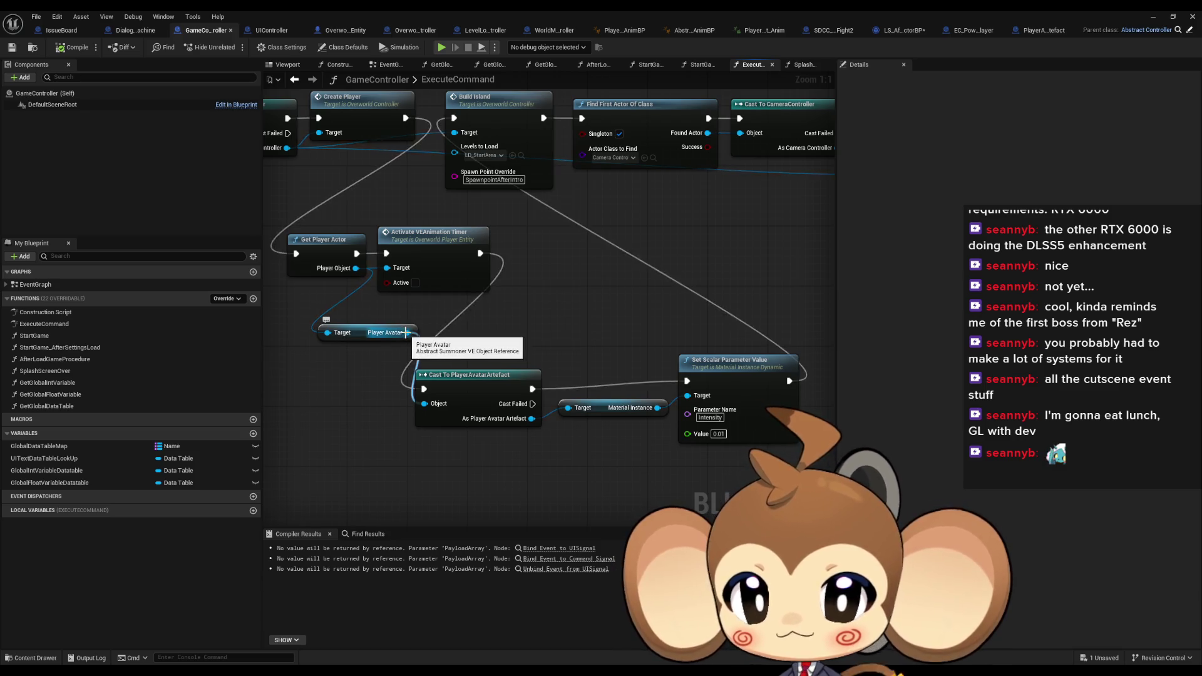
{"action": "left_click_drag", "start_coordinate": [405, 333], "coordinate": [436, 377]}
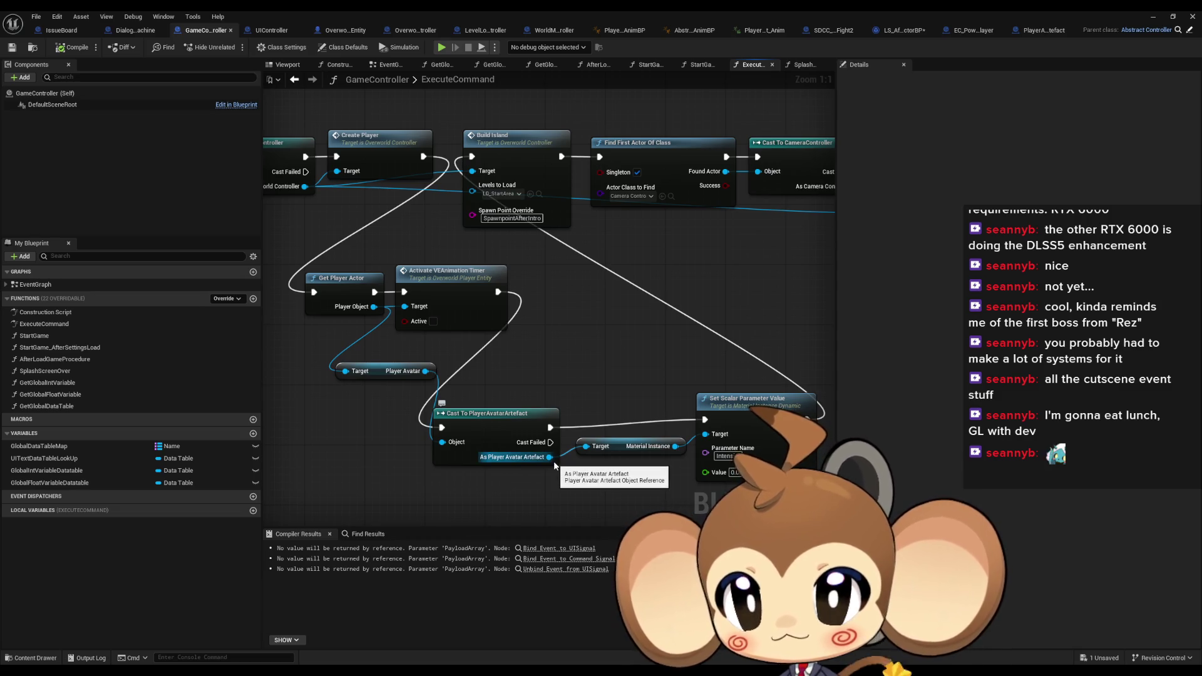
{"action": "left_click", "coordinate": [1041, 30]}
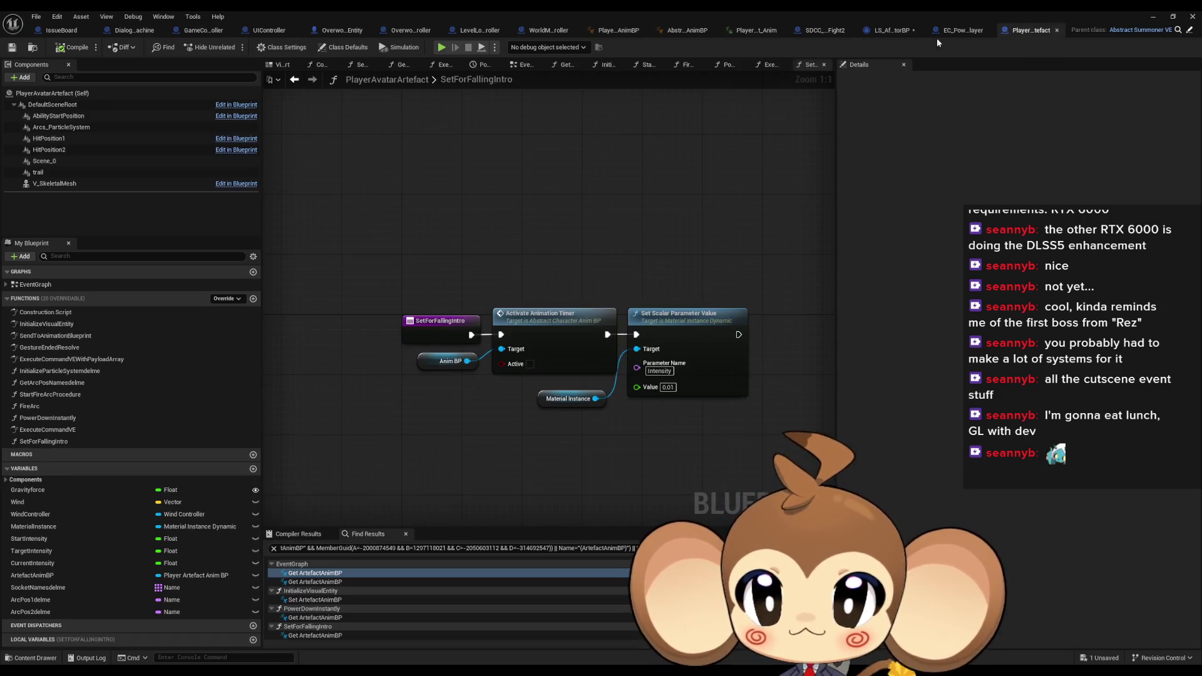
{"action": "left_click", "coordinate": [202, 33]}
Add a Set for Falling Intro call on the cast artefact and wire the execution into it
{"action": "left_click_drag", "start_coordinate": [536, 463], "coordinate": [599, 479]}
{"action": "type", "text": "set falli"}
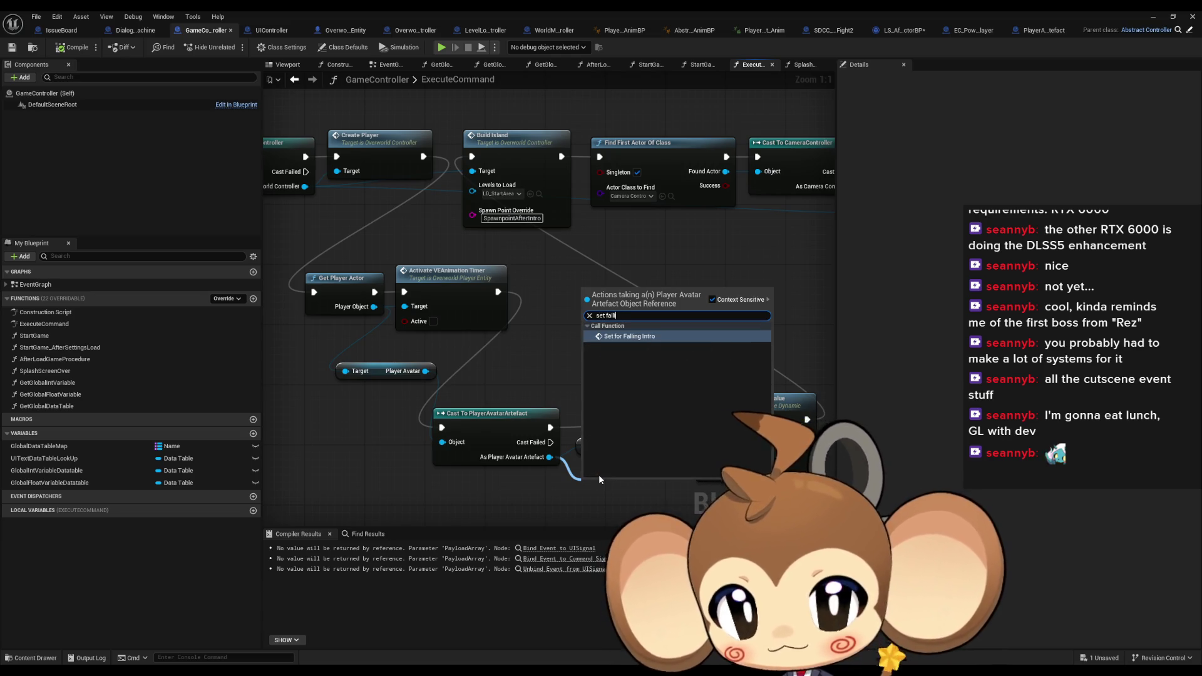
{"action": "key", "text": "Return"}
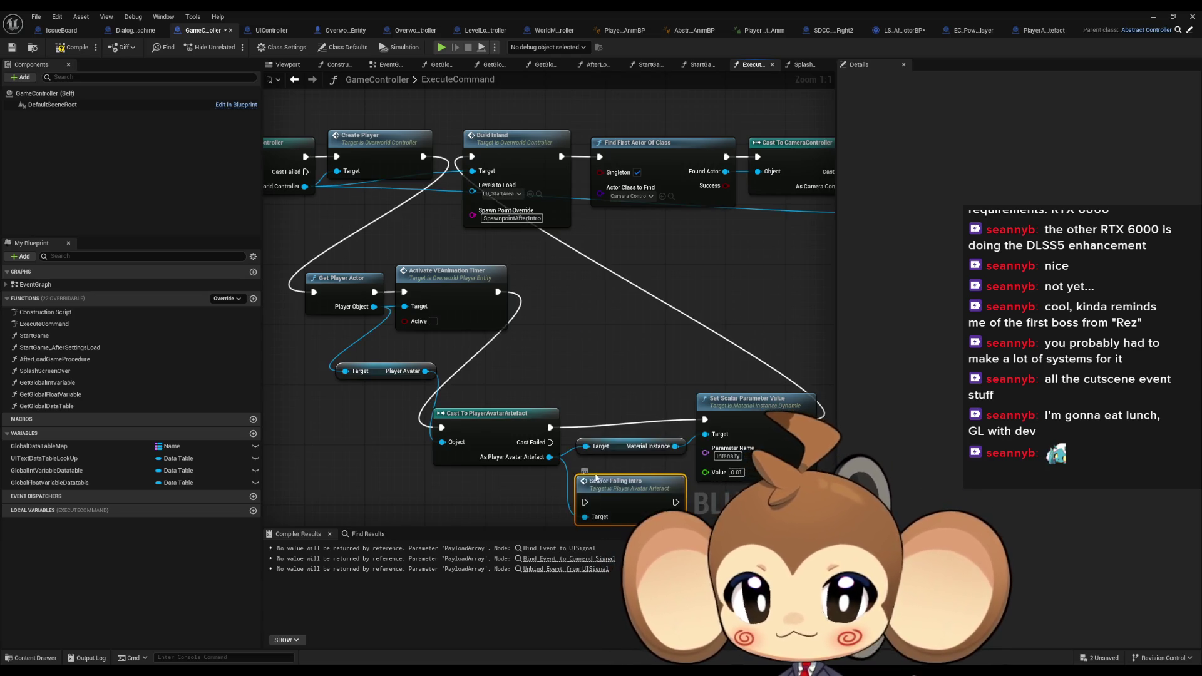
{"action": "left_click_drag", "start_coordinate": [585, 500], "coordinate": [550, 428]}
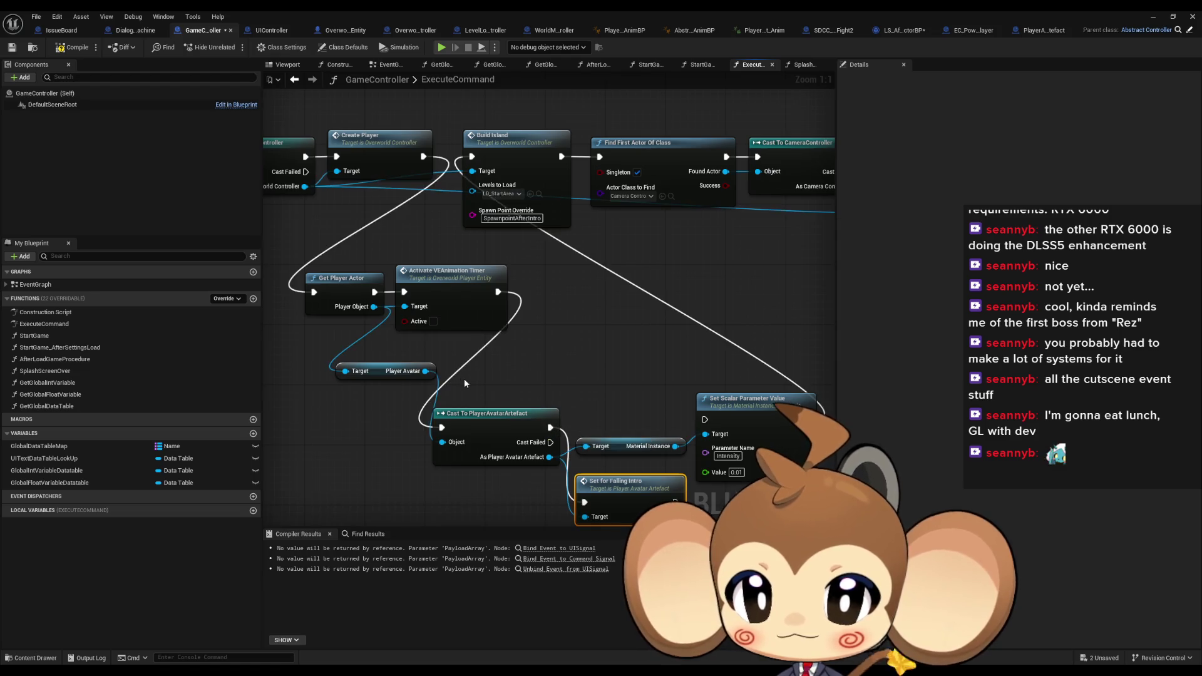
{"action": "left_click_drag", "start_coordinate": [441, 428], "coordinate": [374, 292]}
Delete the VE timer and material parameter nodes, continuing from Set for Falling Intro to Build Island
{"action": "left_click", "coordinate": [451, 270]}
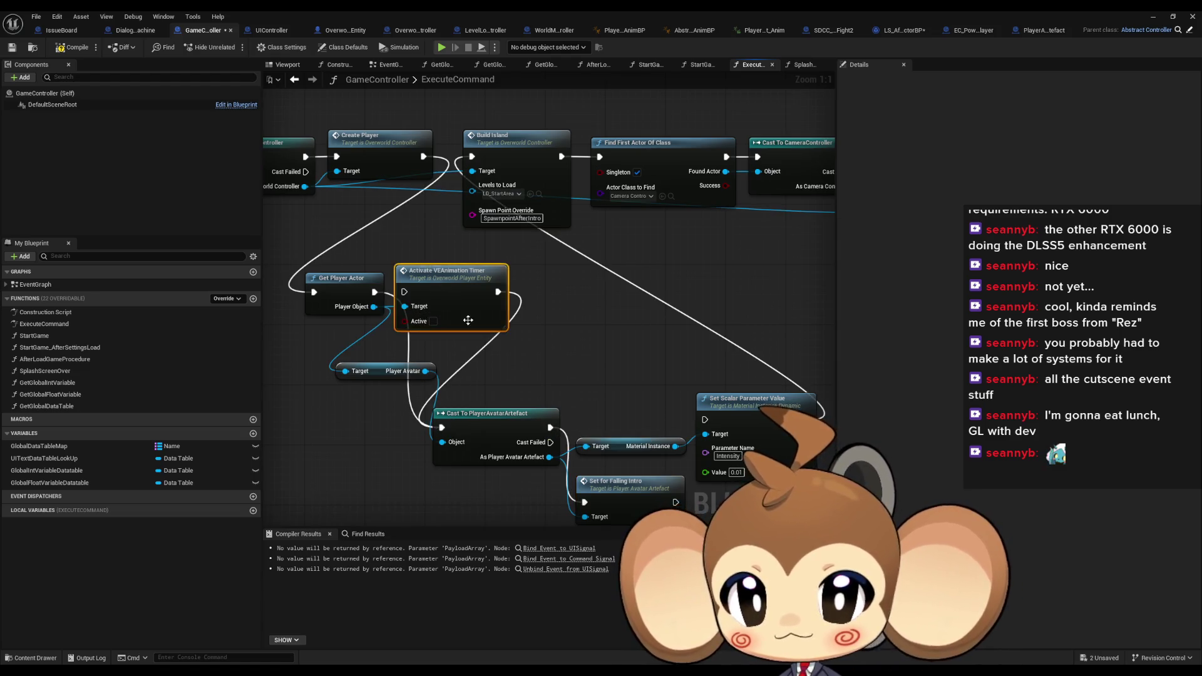
{"action": "key", "text": "Delete"}
{"action": "left_click_drag", "start_coordinate": [499, 426], "coordinate": [491, 290]}
{"action": "mouse_move", "coordinate": [619, 482]}
{"action": "left_mouse_down"}
{"action": "mouse_move", "coordinate": [602, 298]}
{"action": "mouse_move", "coordinate": [474, 158]}
{"action": "left_mouse_up"}
{"action": "left_click_drag", "start_coordinate": [554, 367], "coordinate": [720, 457]}
{"action": "key", "text": "Delete"}
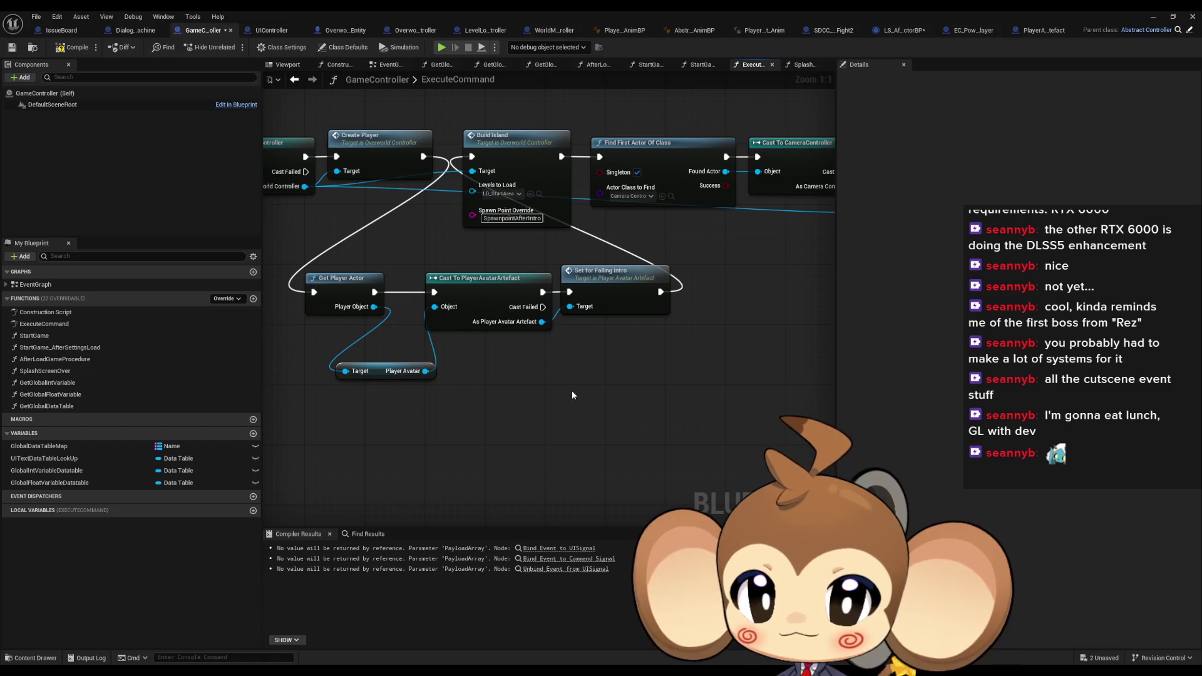
{"action": "double_click", "coordinate": [618, 290]}
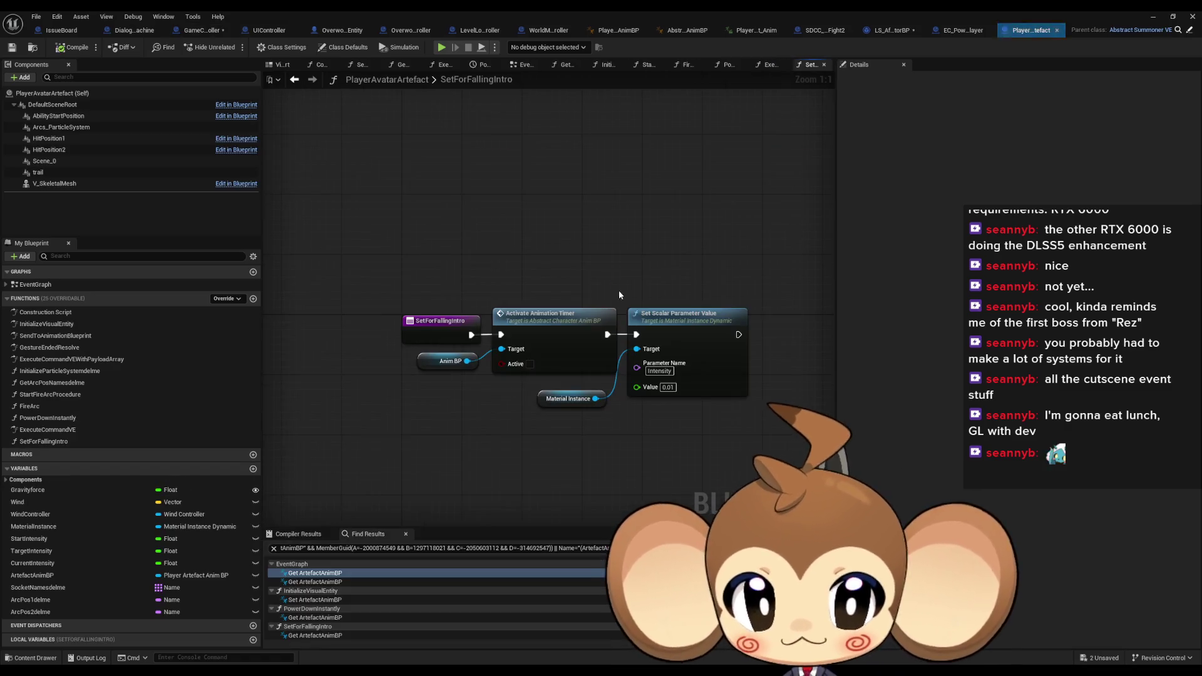
Save the GameController blueprint
{"action": "left_click", "coordinate": [342, 30]}
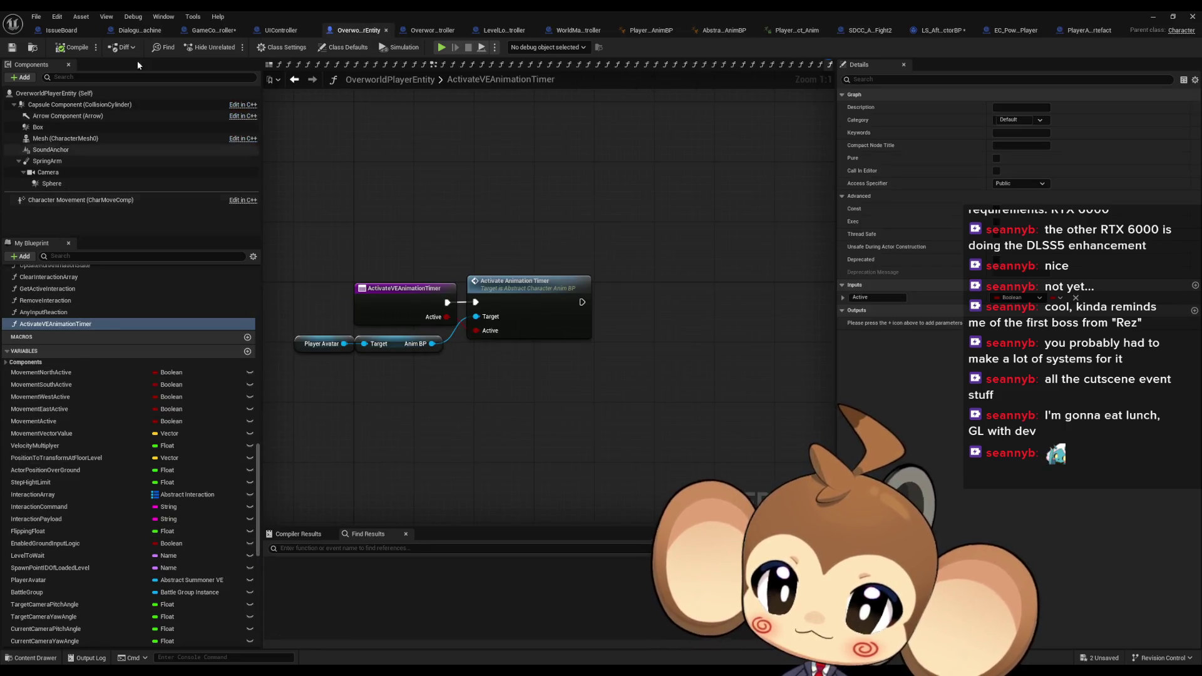
{"action": "left_click", "coordinate": [213, 30]}
{"action": "key", "text": "ctrl+s"}
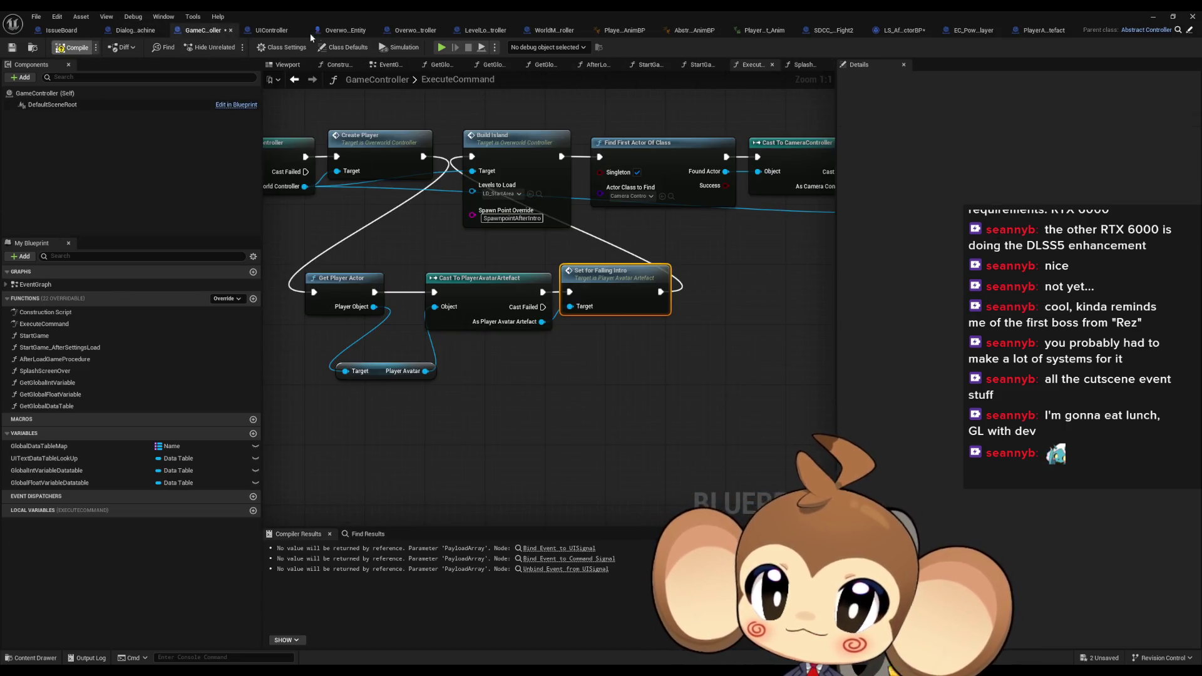
Delete the ActivateVEAnimationTimer function, then compile and save OverworldPlayerEntity
{"action": "left_click", "coordinate": [343, 30]}
{"action": "left_click", "coordinate": [62, 324]}
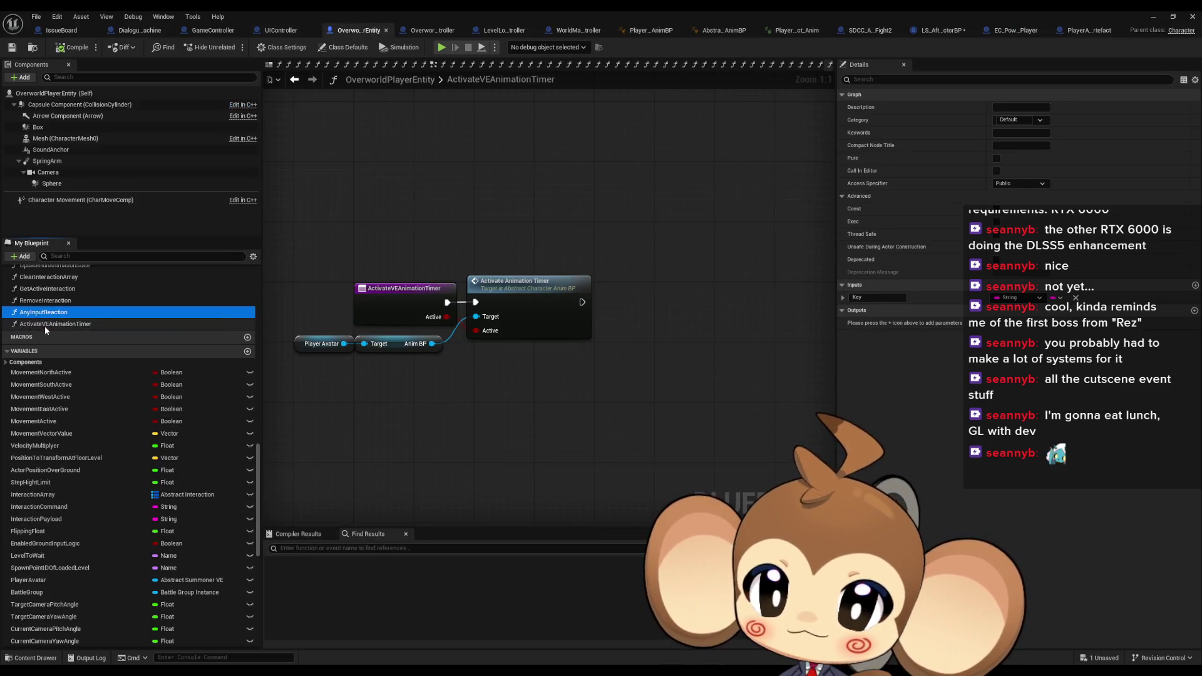
{"action": "key", "text": "Delete"}
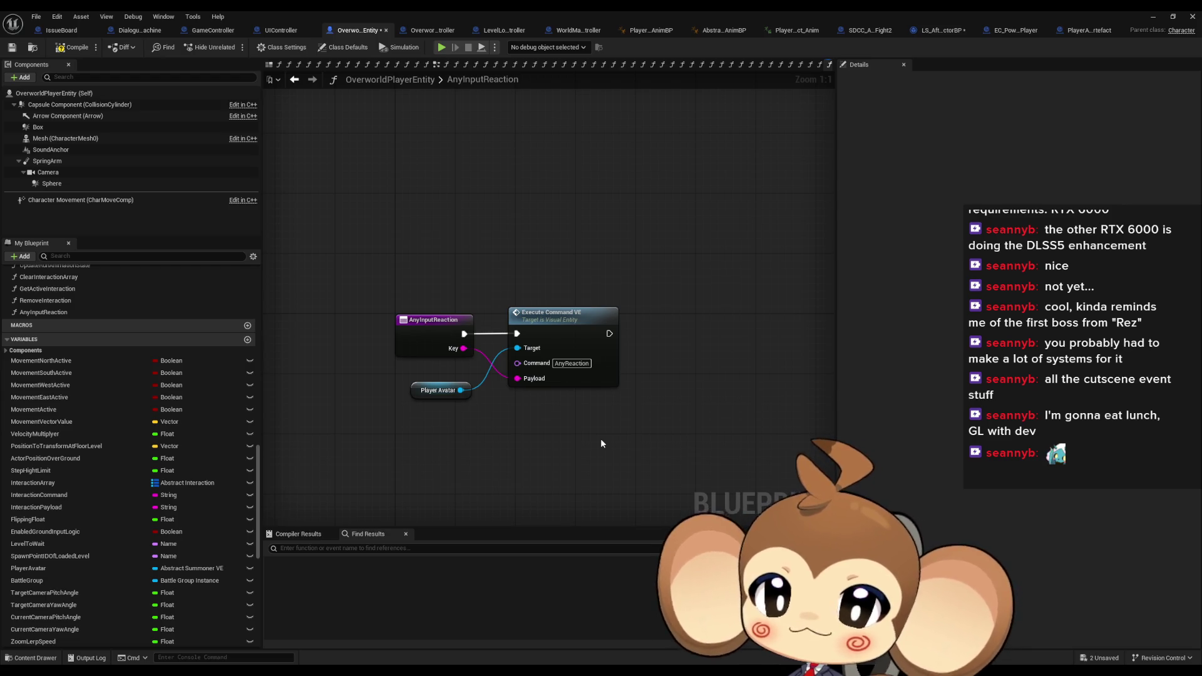
{"action": "left_click", "coordinate": [86, 50]}
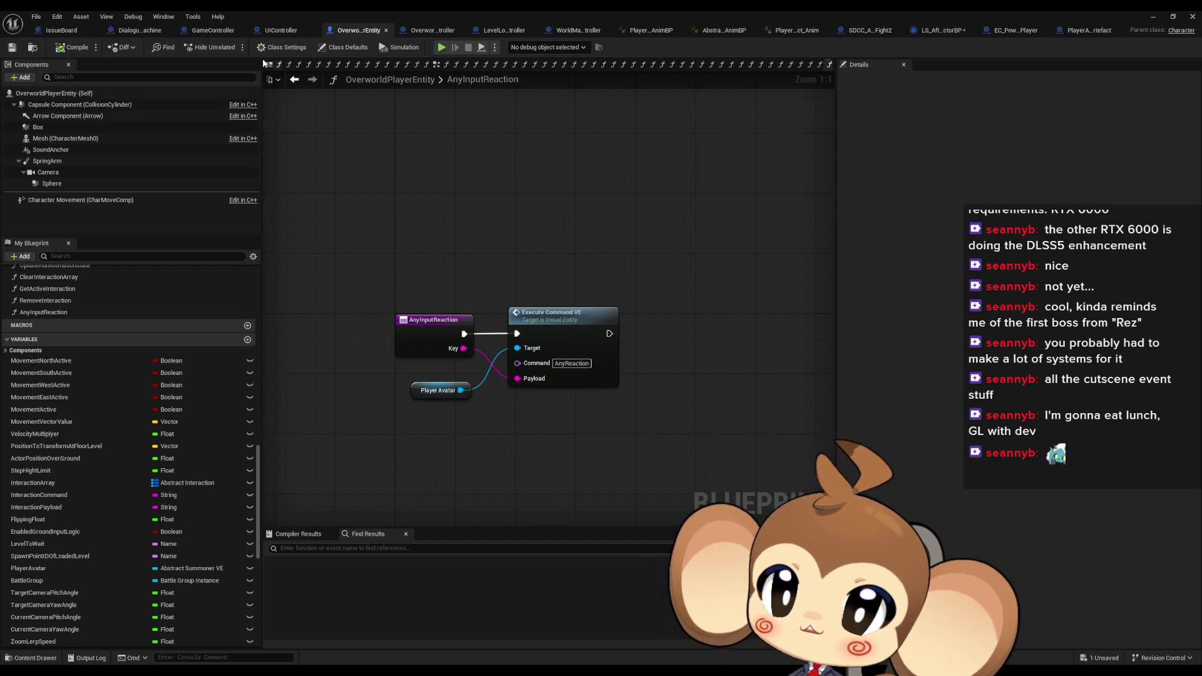
{"action": "left_click", "coordinate": [206, 30]}
{"action": "scroll", "coordinate": [602, 374], "scroll_direction": "down", "scroll_amount": 2}
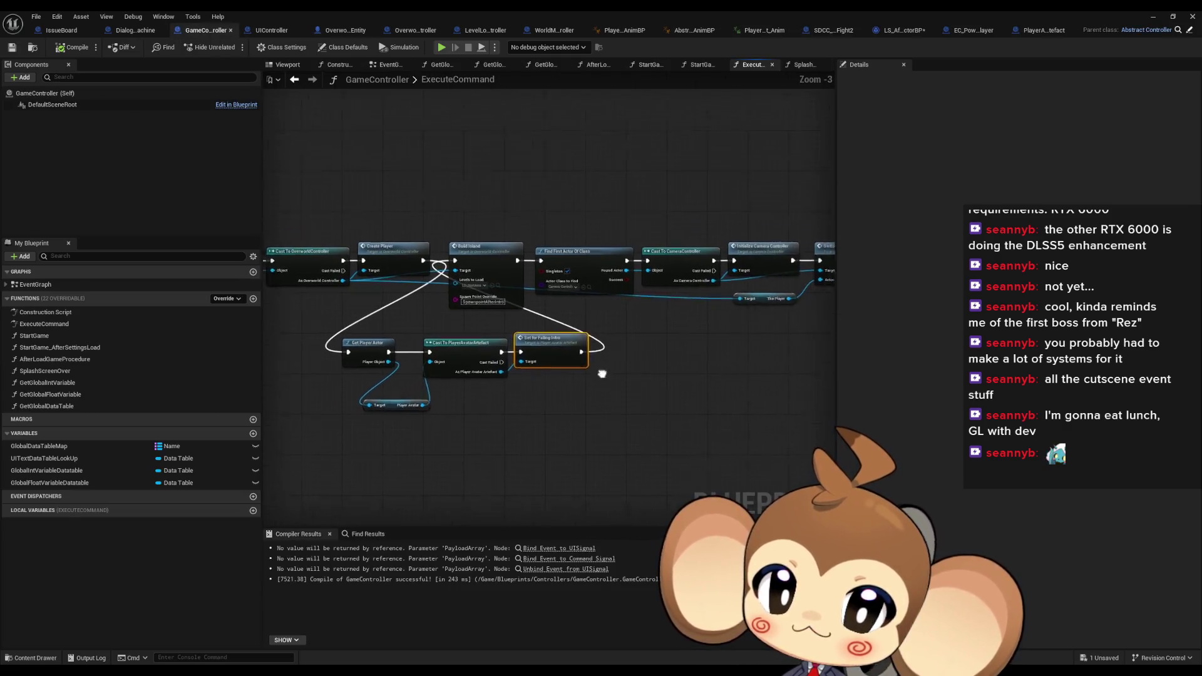
Delete the Force Lock Time node after Initialize Time Controller
{"action": "scroll", "coordinate": [602, 374], "scroll_direction": "up", "scroll_amount": 3}
{"action": "mouse_move", "coordinate": [620, 350]}
{"action": "left_mouse_down"}
{"action": "mouse_move", "coordinate": [432, 338]}
{"action": "mouse_move", "coordinate": [757, 340]}
{"action": "mouse_move", "coordinate": [727, 405]}
{"action": "mouse_move", "coordinate": [265, 378]}
{"action": "left_mouse_up"}
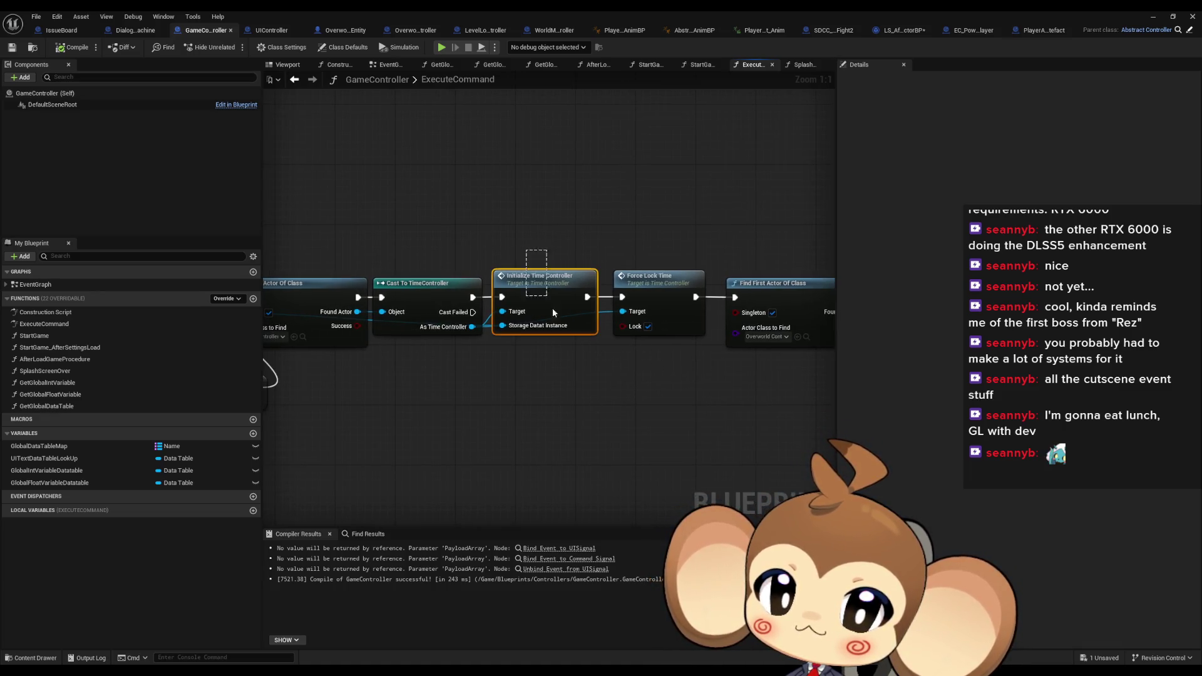
{"action": "left_click_drag", "start_coordinate": [553, 311], "coordinate": [558, 340]}
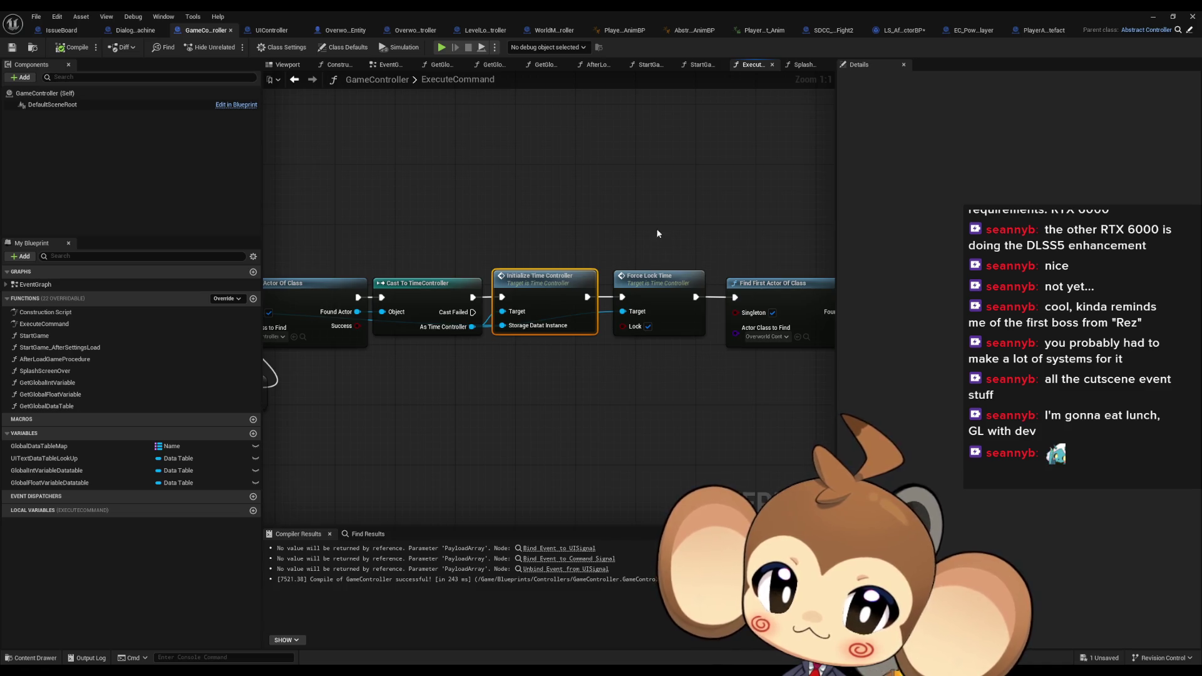
{"action": "left_click", "coordinate": [664, 285]}
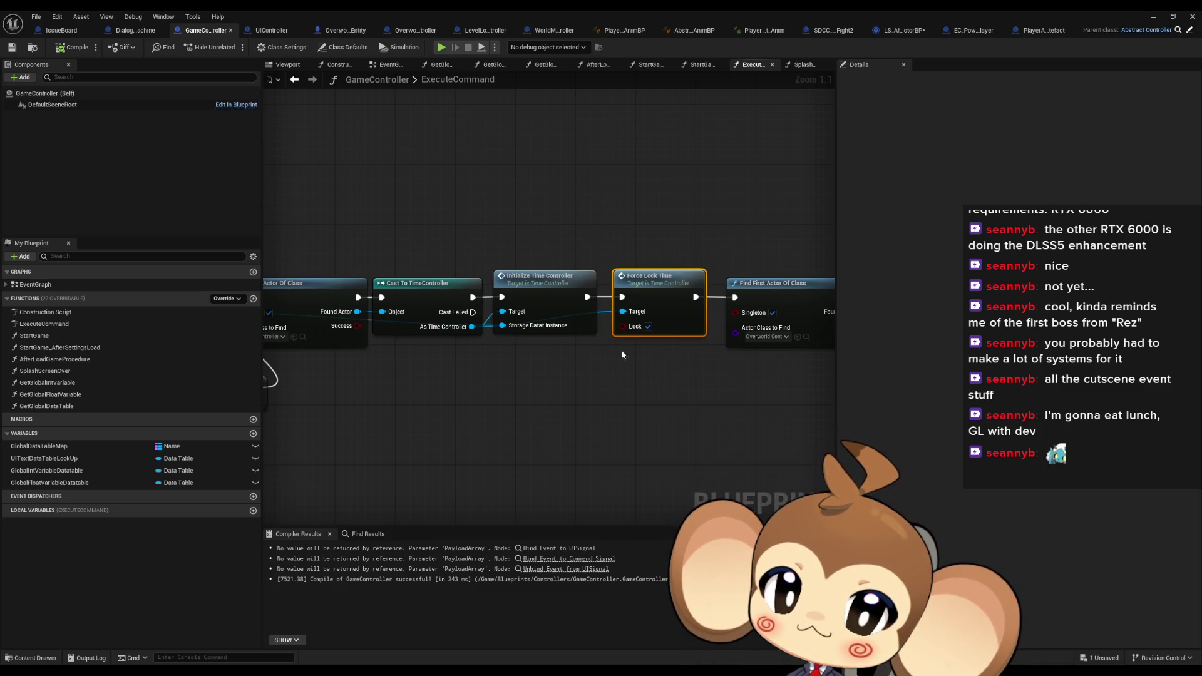
{"action": "scroll", "coordinate": [621, 354], "scroll_direction": "down", "scroll_amount": 4}
{"action": "left_click_drag", "start_coordinate": [543, 355], "coordinate": [543, 449]}
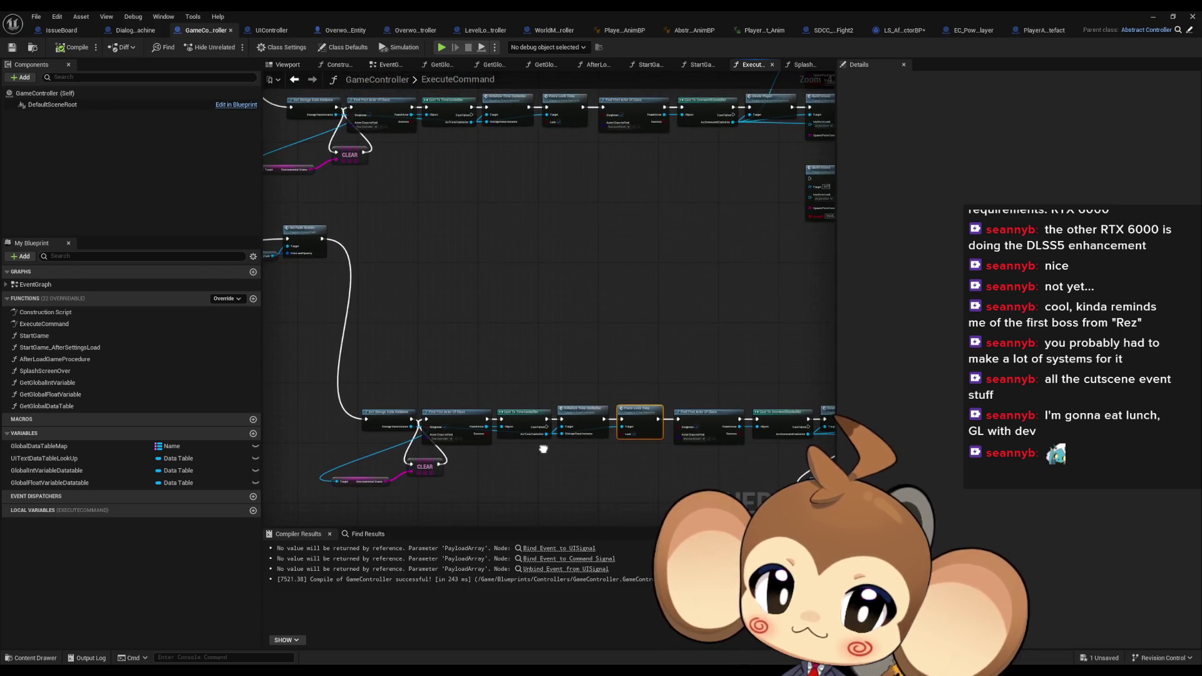
{"action": "scroll", "coordinate": [636, 440], "scroll_direction": "up", "scroll_amount": 4}
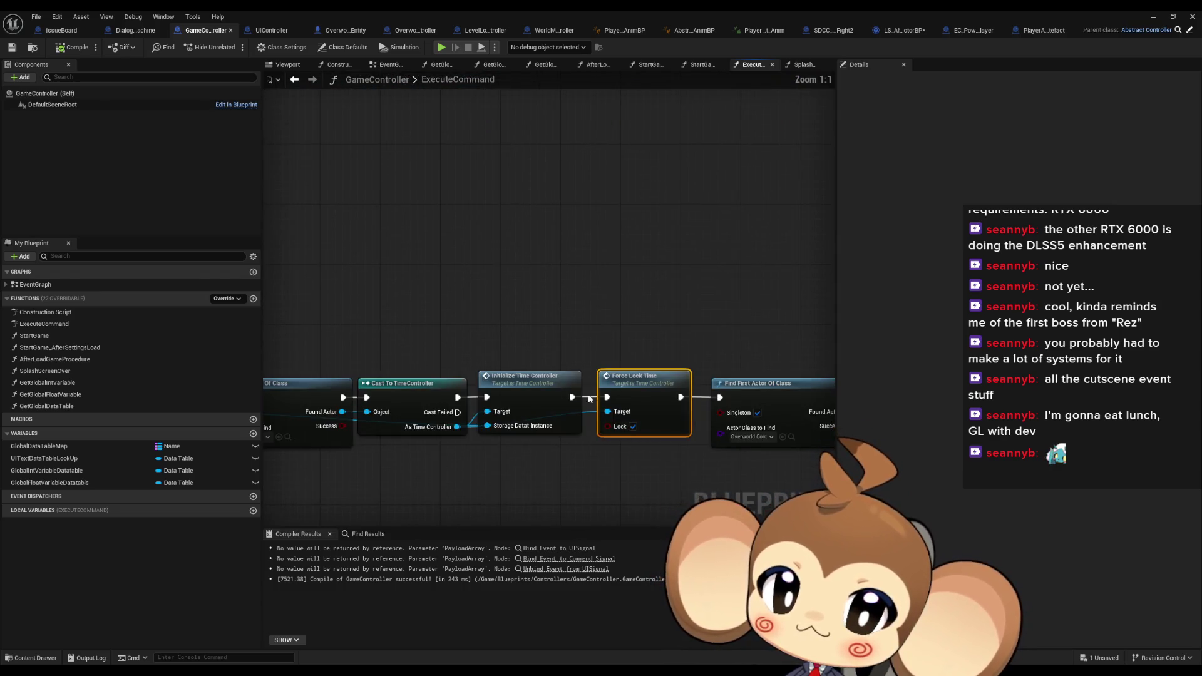
{"action": "key", "text": "Delete"}
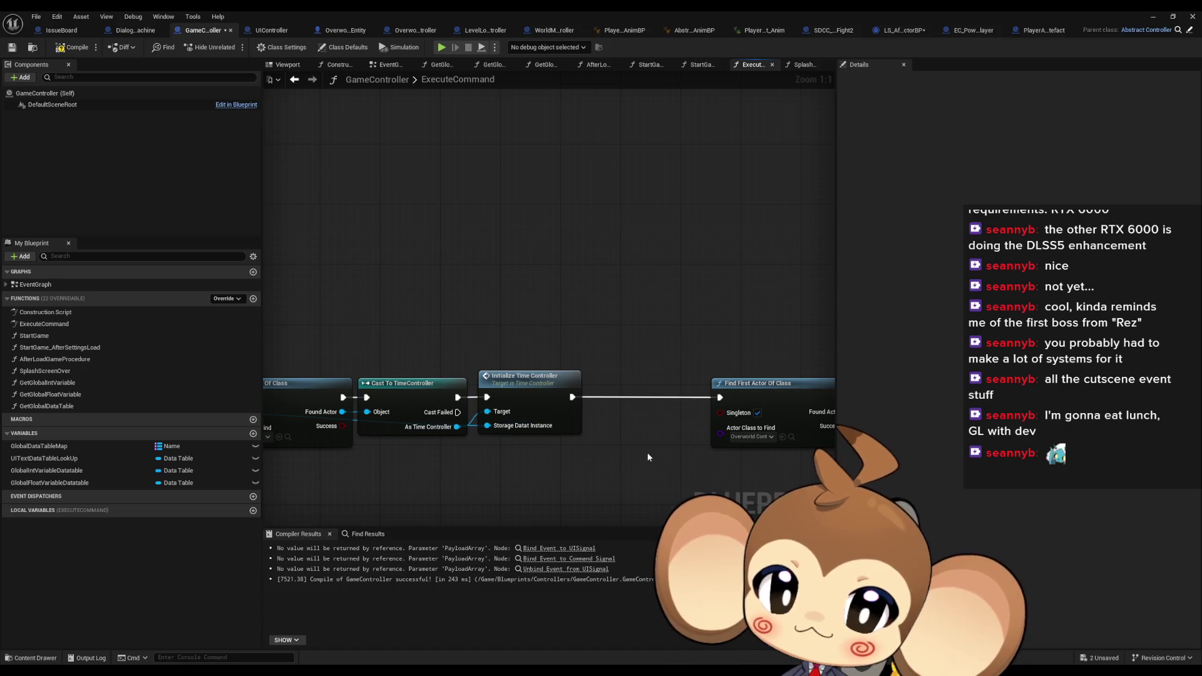
Pan across the ExecuteCommand graph to review the Build Island, controller and fade-screen rows
{"action": "scroll", "coordinate": [426, 338], "scroll_direction": "down", "scroll_amount": 8}
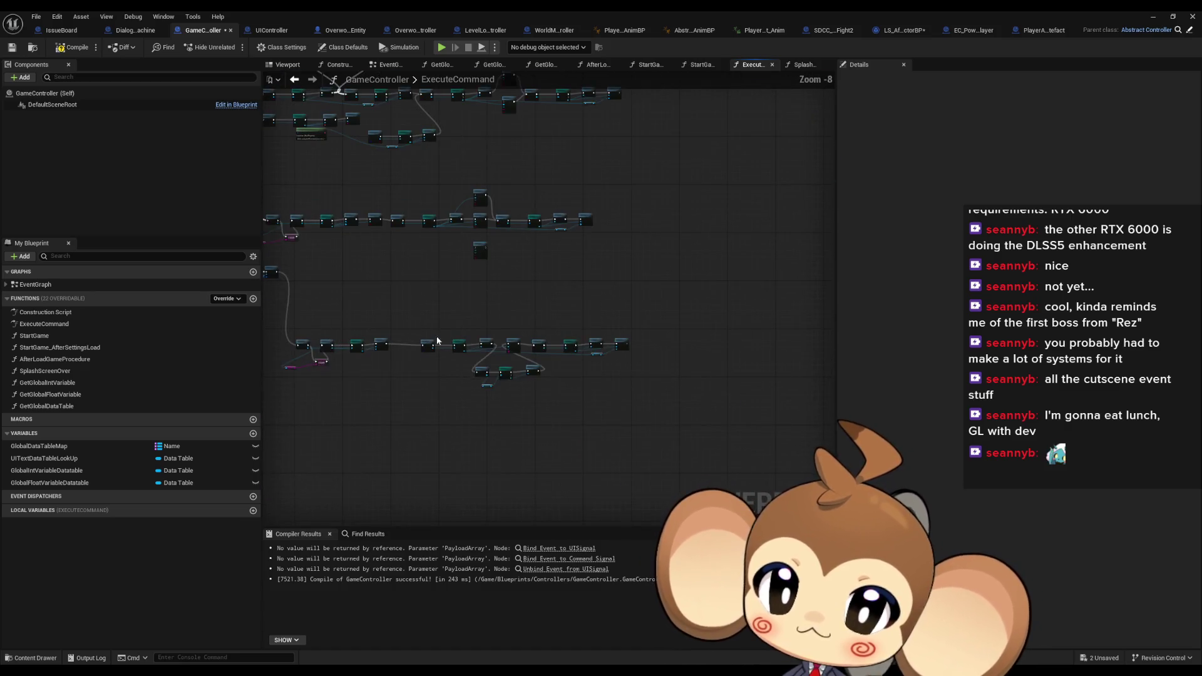
{"action": "scroll", "coordinate": [436, 341], "scroll_direction": "up", "scroll_amount": 6}
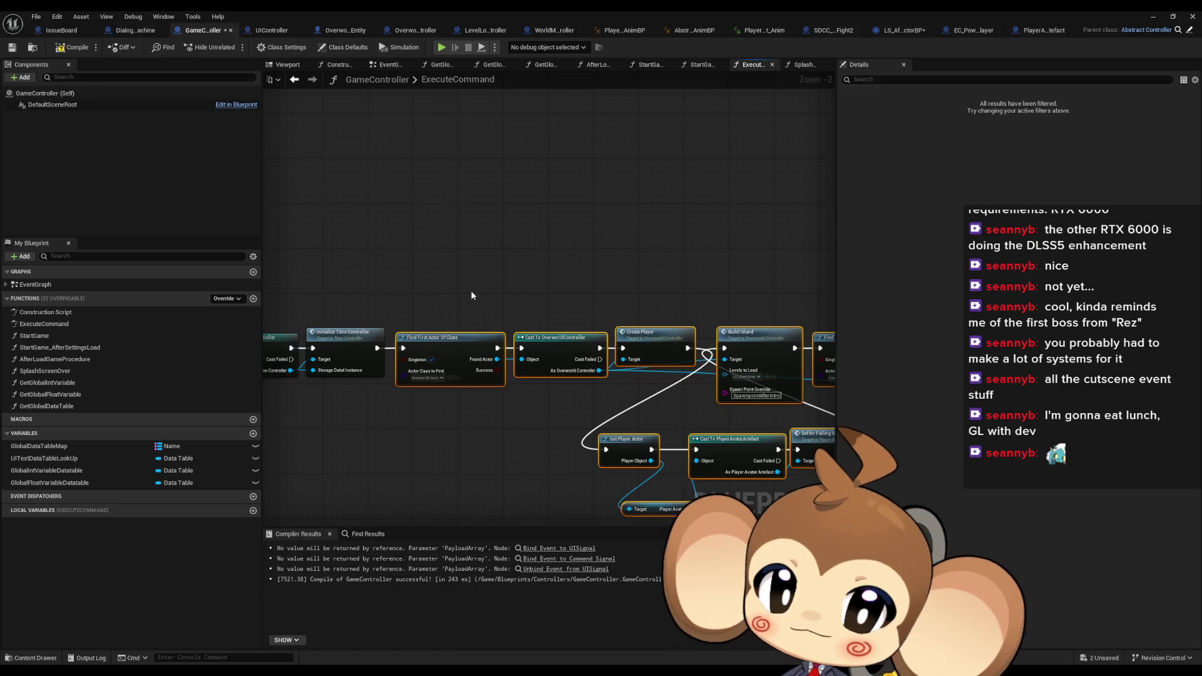
{"action": "left_click_drag", "start_coordinate": [472, 295], "coordinate": [387, 311]}
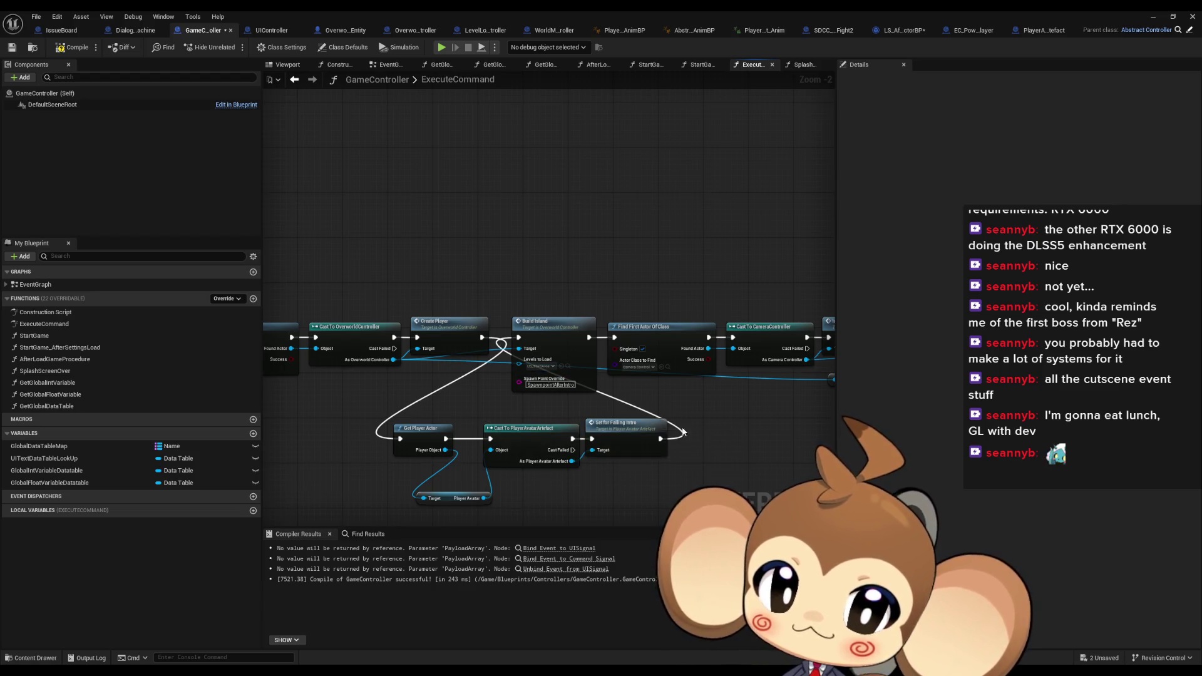
{"action": "left_click_drag", "start_coordinate": [512, 424], "coordinate": [467, 386]}
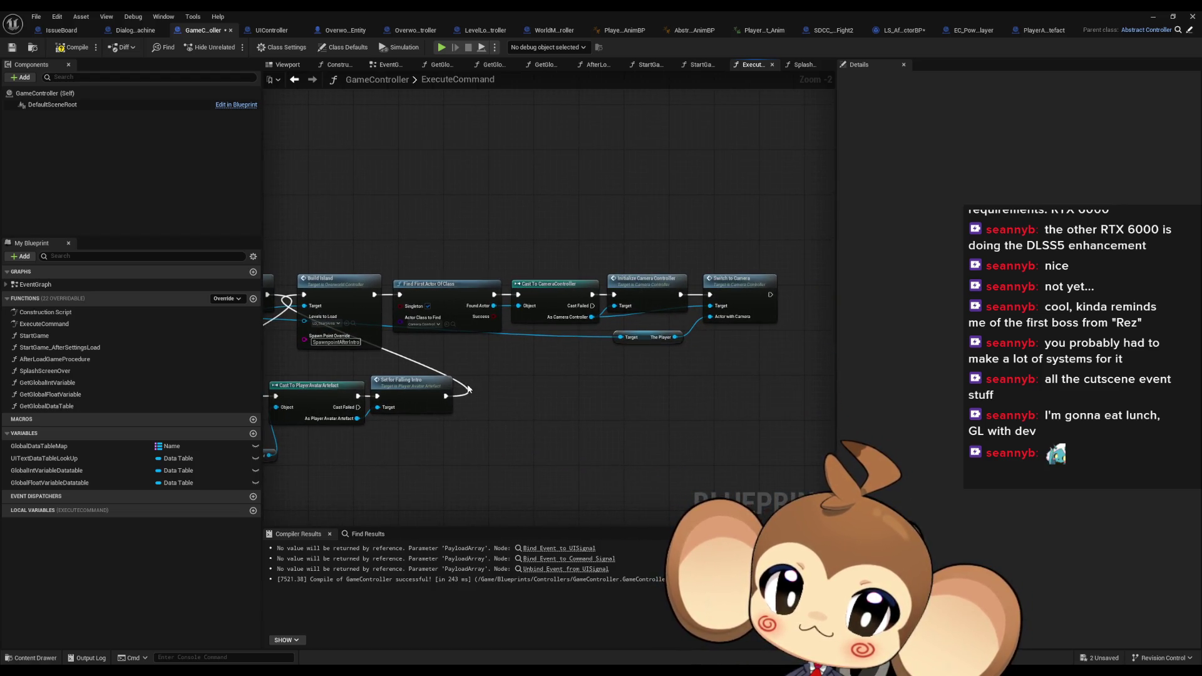
{"action": "left_click_drag", "start_coordinate": [468, 388], "coordinate": [829, 398]}
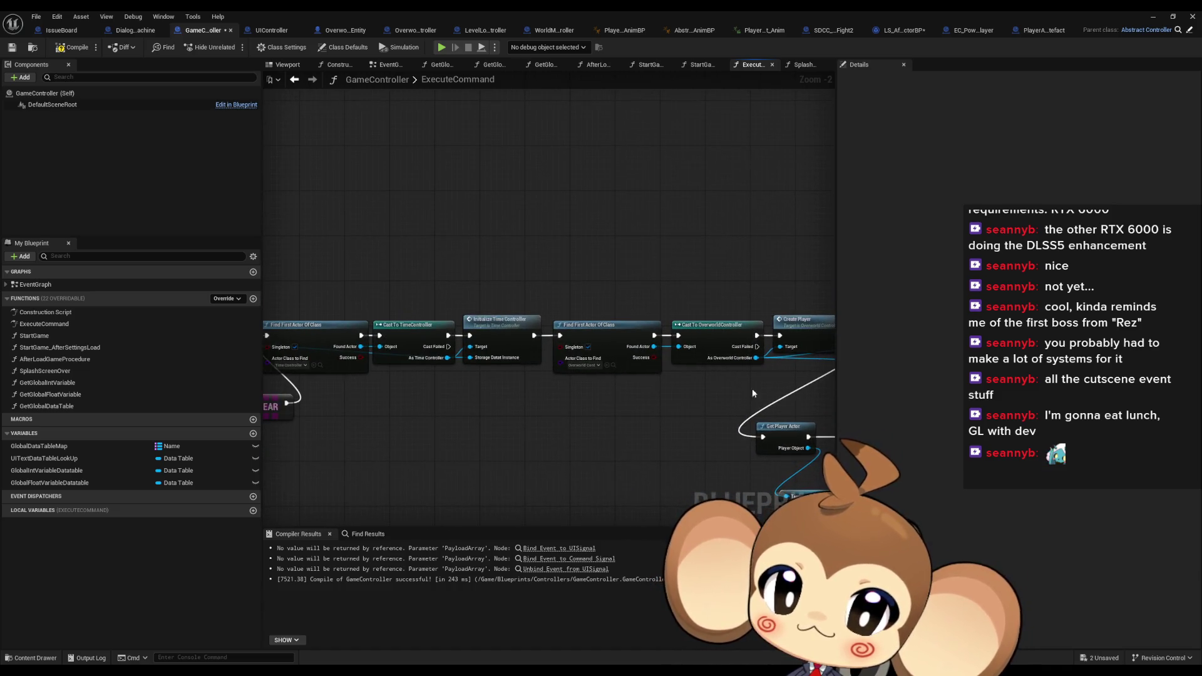
{"action": "left_click_drag", "start_coordinate": [752, 393], "coordinate": [1018, 400]}
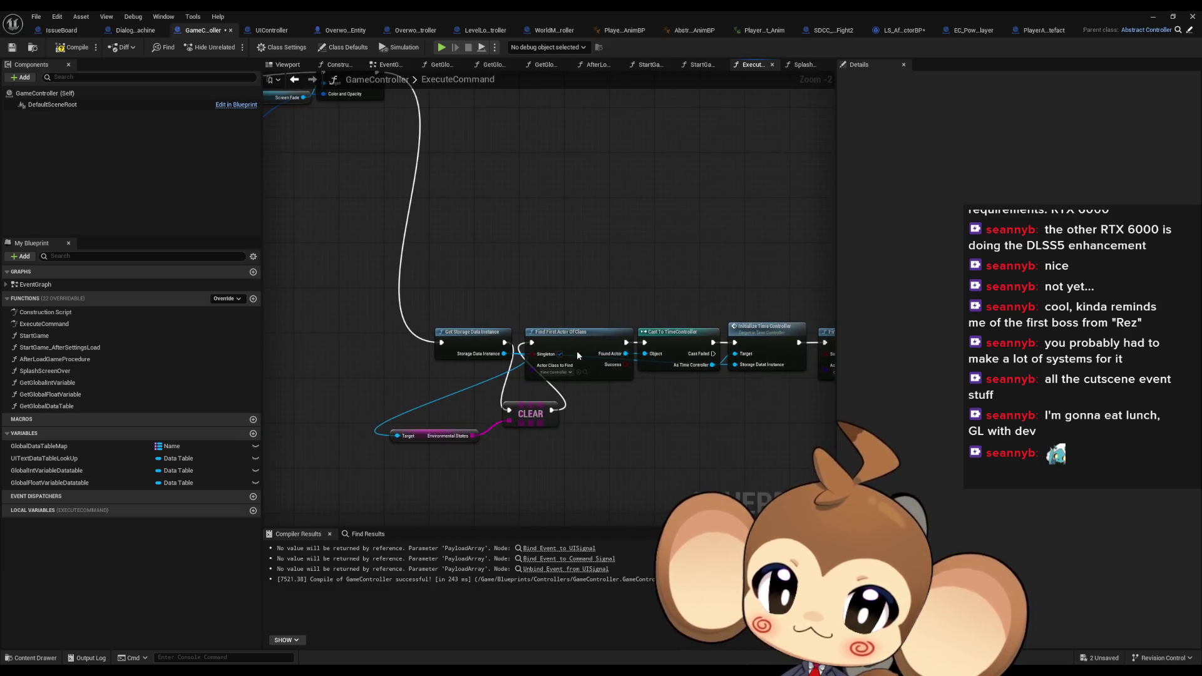
{"action": "left_click_drag", "start_coordinate": [577, 351], "coordinate": [715, 53]}
{"action": "scroll", "coordinate": [640, 302], "scroll_direction": "down", "scroll_amount": 3}
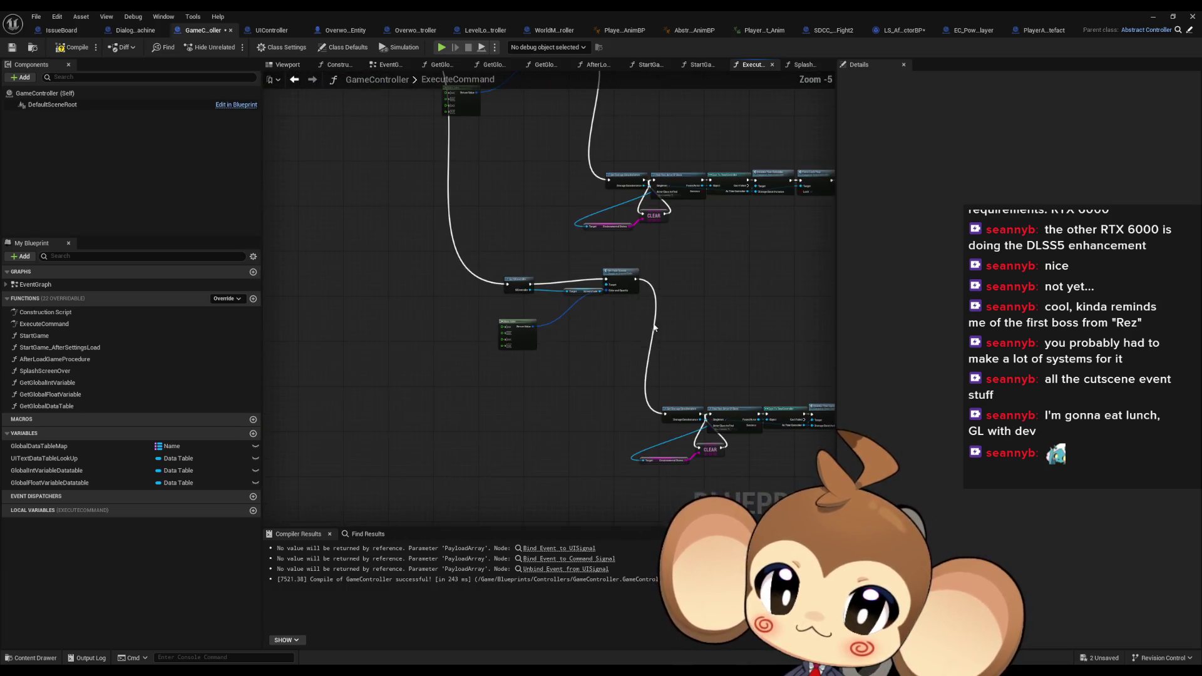
{"action": "scroll", "coordinate": [627, 378], "scroll_direction": "up", "scroll_amount": 6}
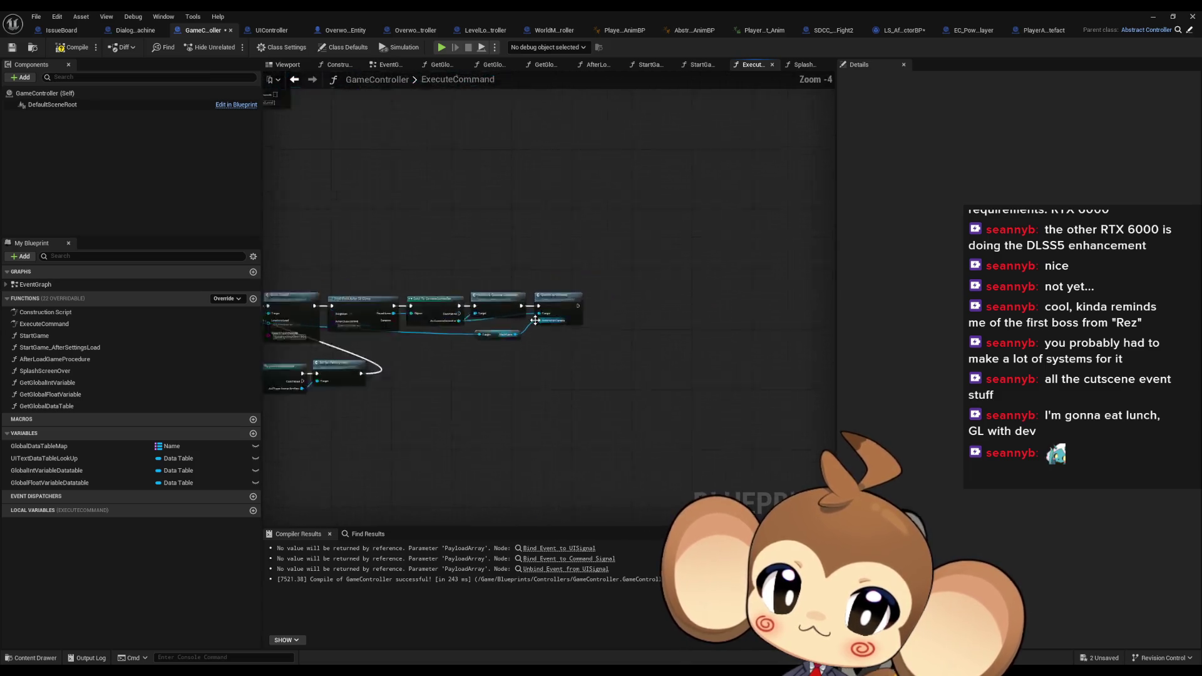
Add a Get Input Router node feeding a Set Input Lock call
{"action": "right_click", "coordinate": [428, 446]}
{"action": "type", "text": "inpu cont get"}
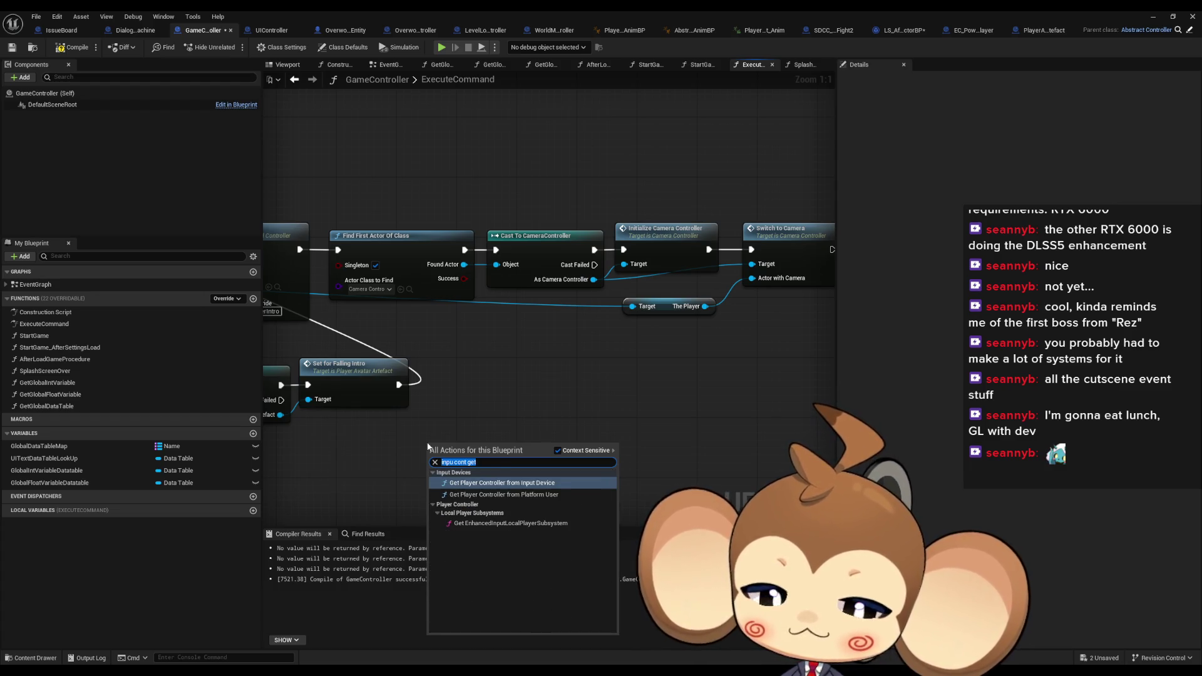
{"action": "key", "text": "BackSpace"}
{"action": "key", "text": "BackSpace"}
{"action": "key", "text": "BackSpace"}
{"action": "type", "text": "router"}
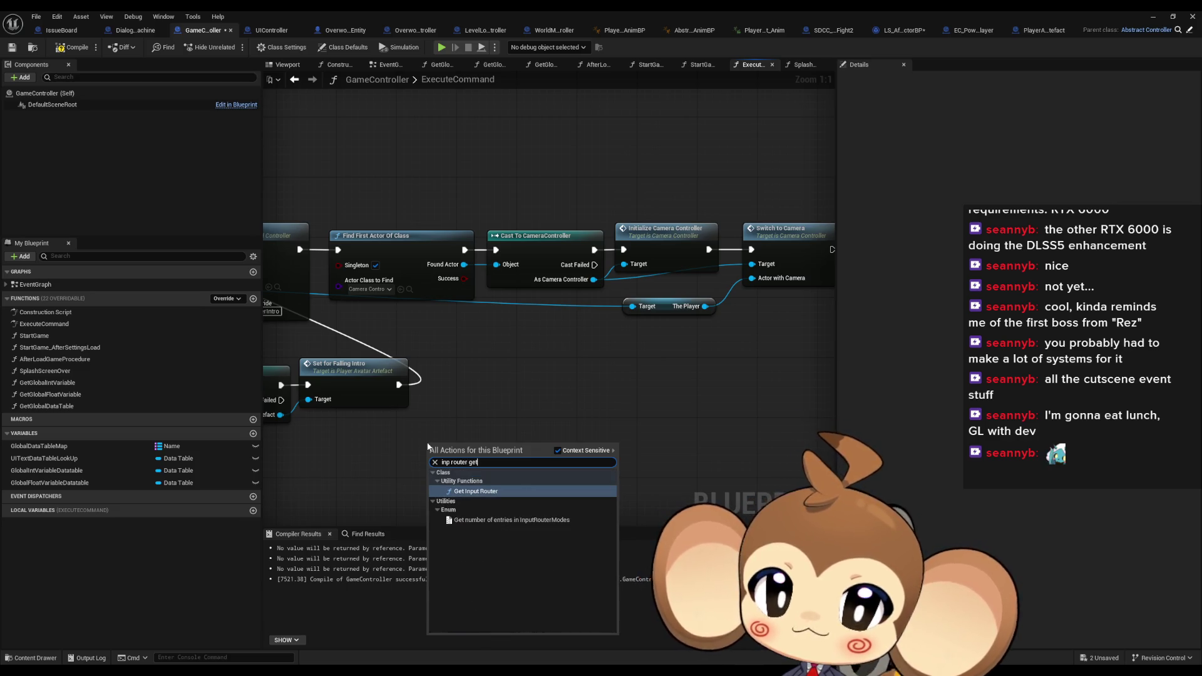
{"action": "key", "text": "Return"}
{"action": "left_click_drag", "start_coordinate": [486, 474], "coordinate": [531, 478]}
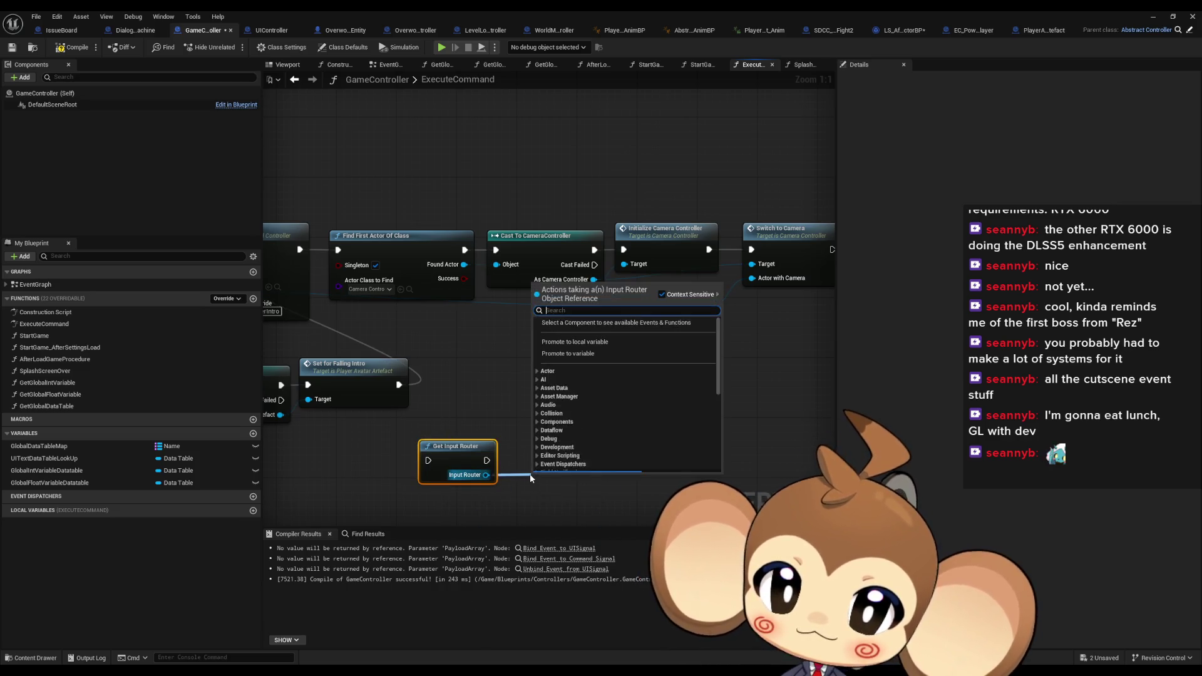
{"action": "type", "text": "lock"}
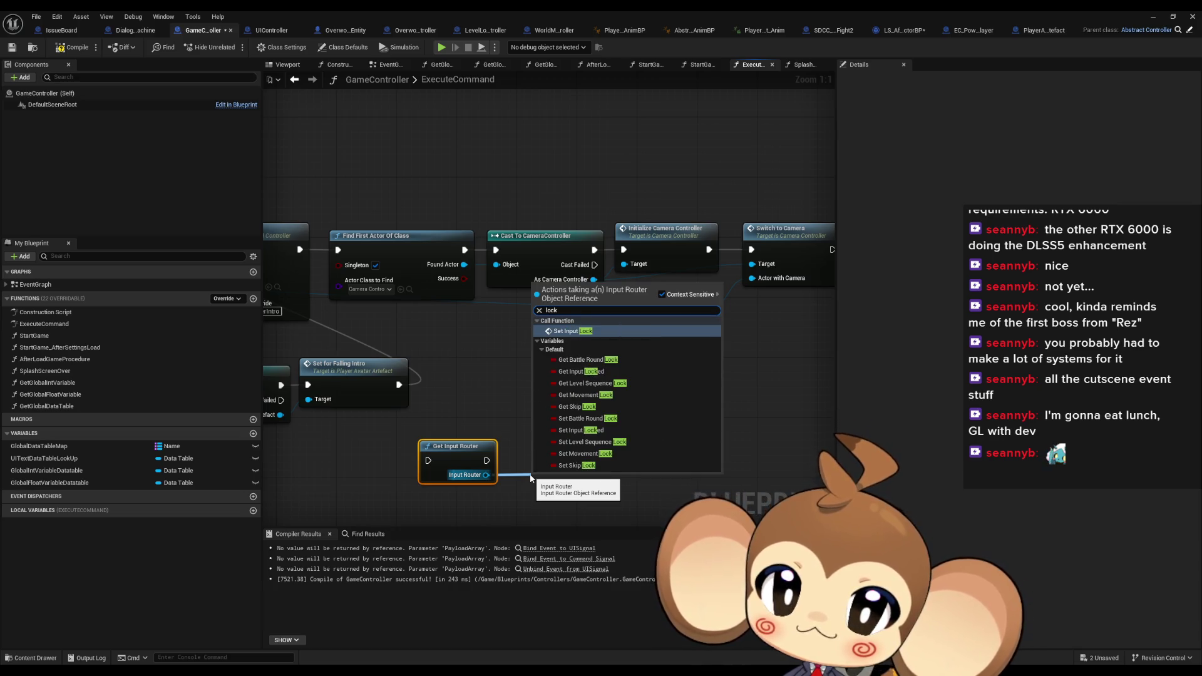
{"action": "key", "text": "Return"}
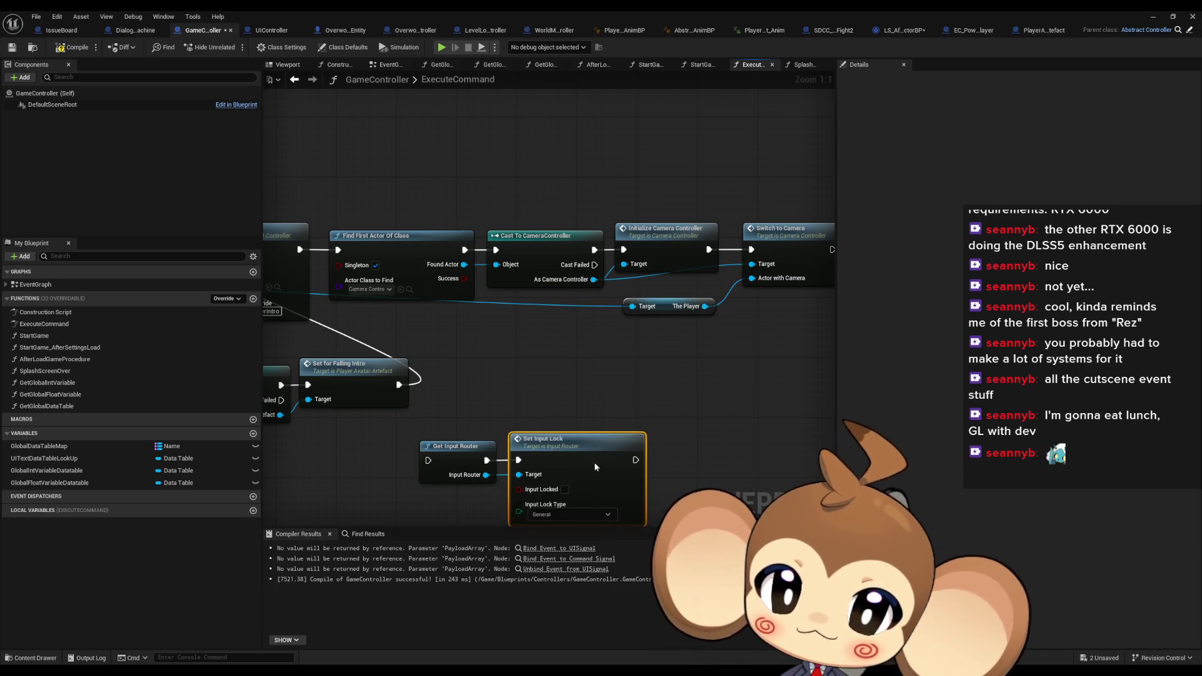
Set Input Lock Type to Movement, wire it after Set For Falling Intro, and start a play-test
{"action": "left_click", "coordinate": [565, 413]}
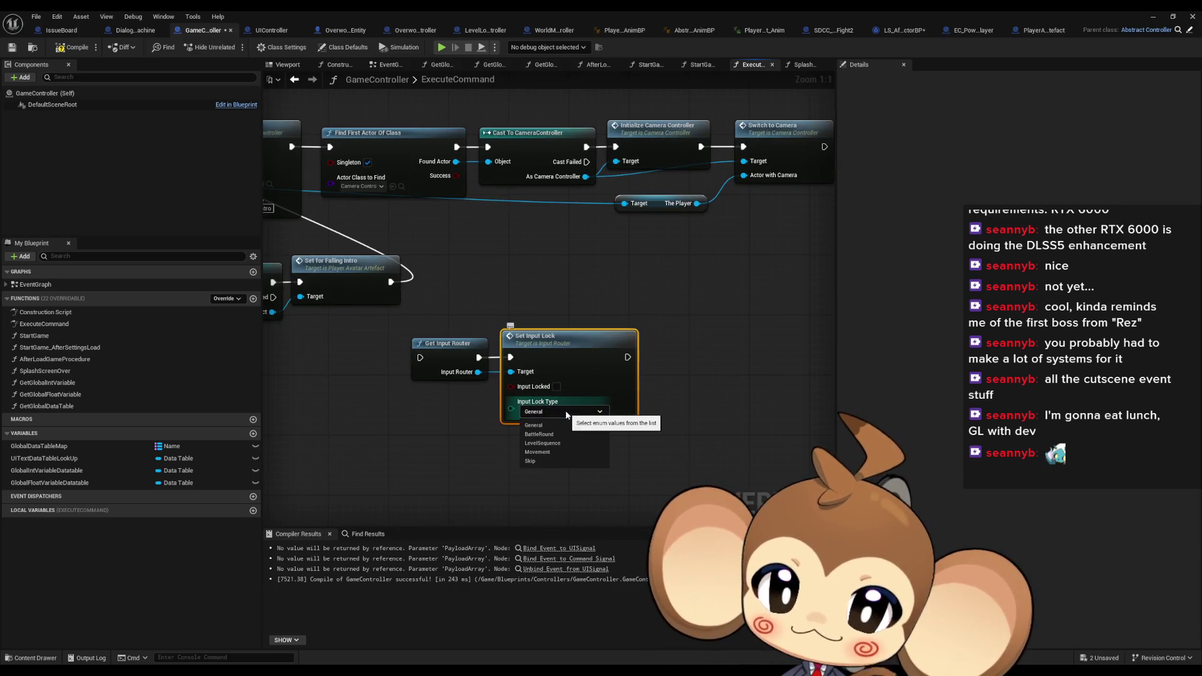
{"action": "left_click", "coordinate": [560, 450]}
{"action": "mouse_move", "coordinate": [625, 361]}
{"action": "left_mouse_down"}
{"action": "mouse_move", "coordinate": [732, 361]}
{"action": "mouse_move", "coordinate": [741, 346]}
{"action": "mouse_move", "coordinate": [509, 278]}
{"action": "mouse_move", "coordinate": [528, 357]}
{"action": "left_mouse_up"}
{"action": "left_click", "coordinate": [1153, 17]}
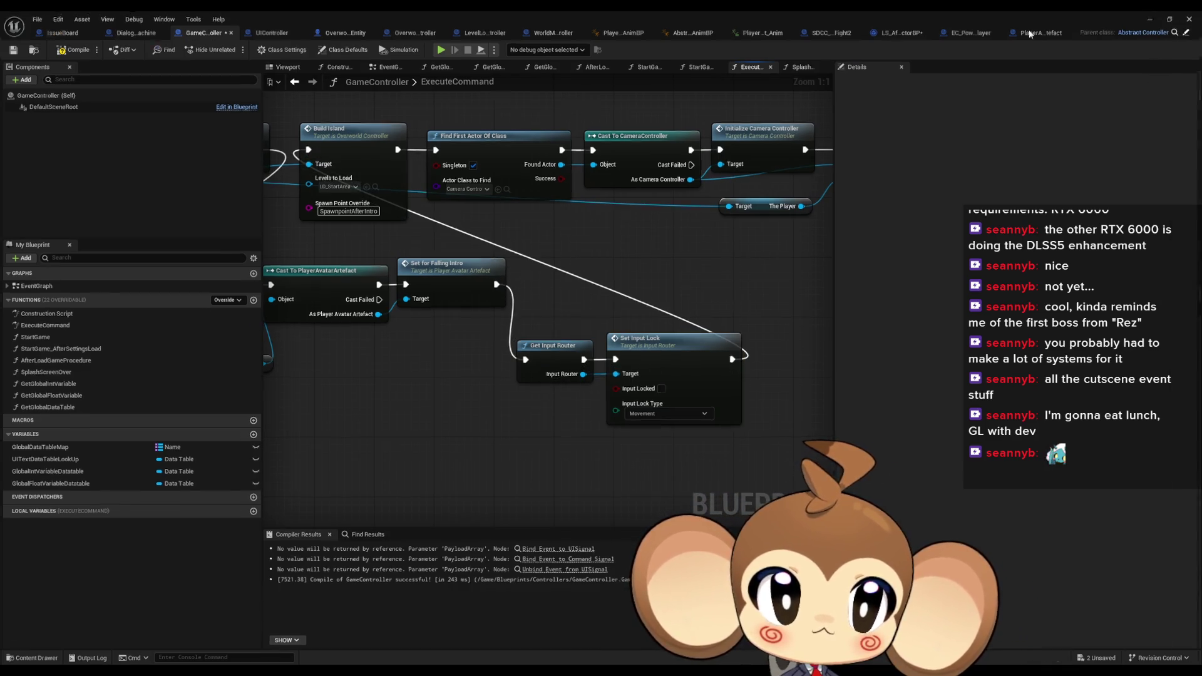
{"action": "left_click", "coordinate": [232, 47]}
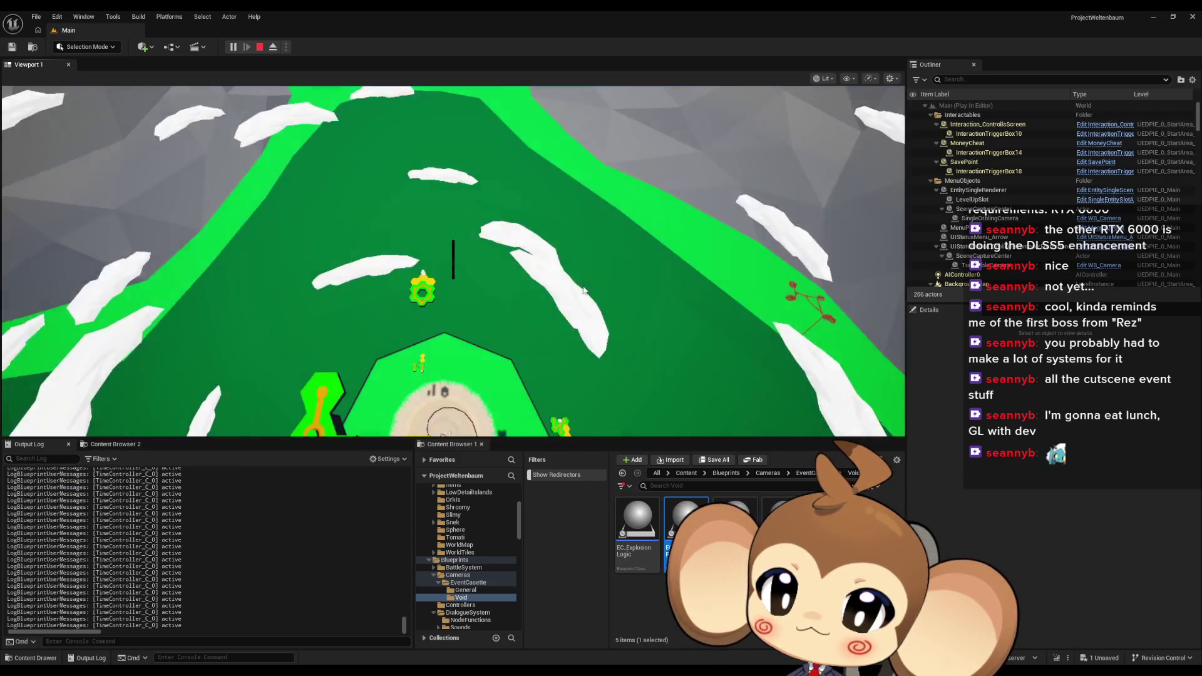
End the play test and tick Input Locked on GameController's Set Input Lock node
{"action": "left_click", "coordinate": [484, 339]}
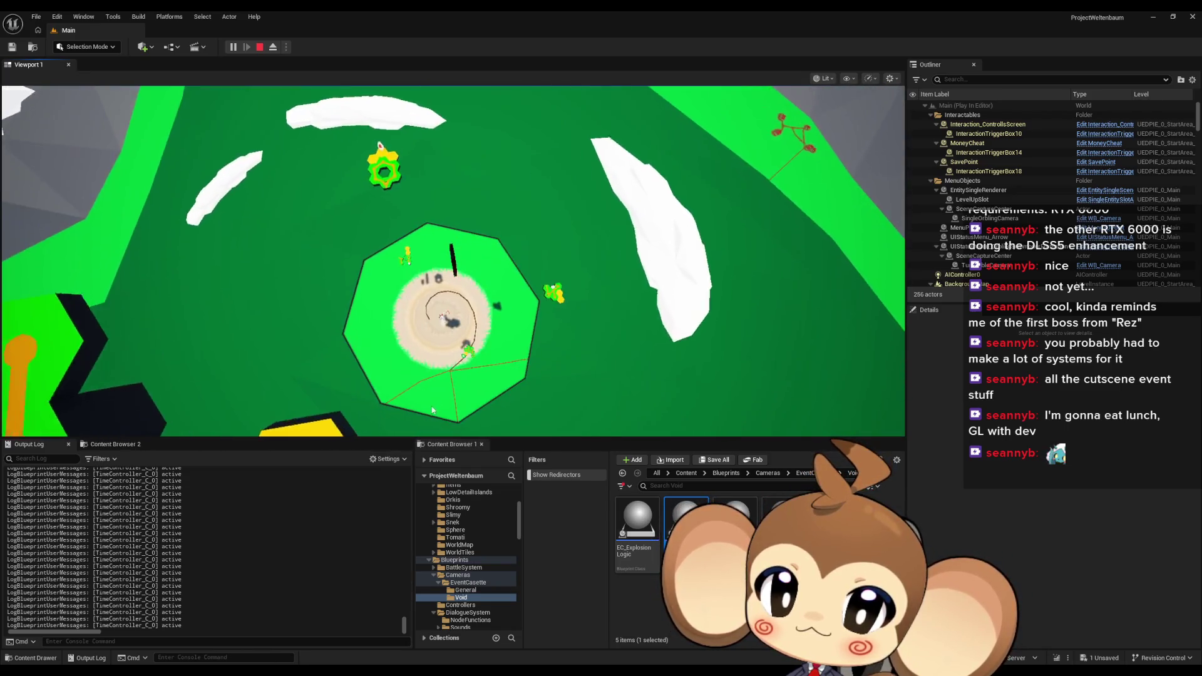
{"action": "key", "text": "shift+F1"}
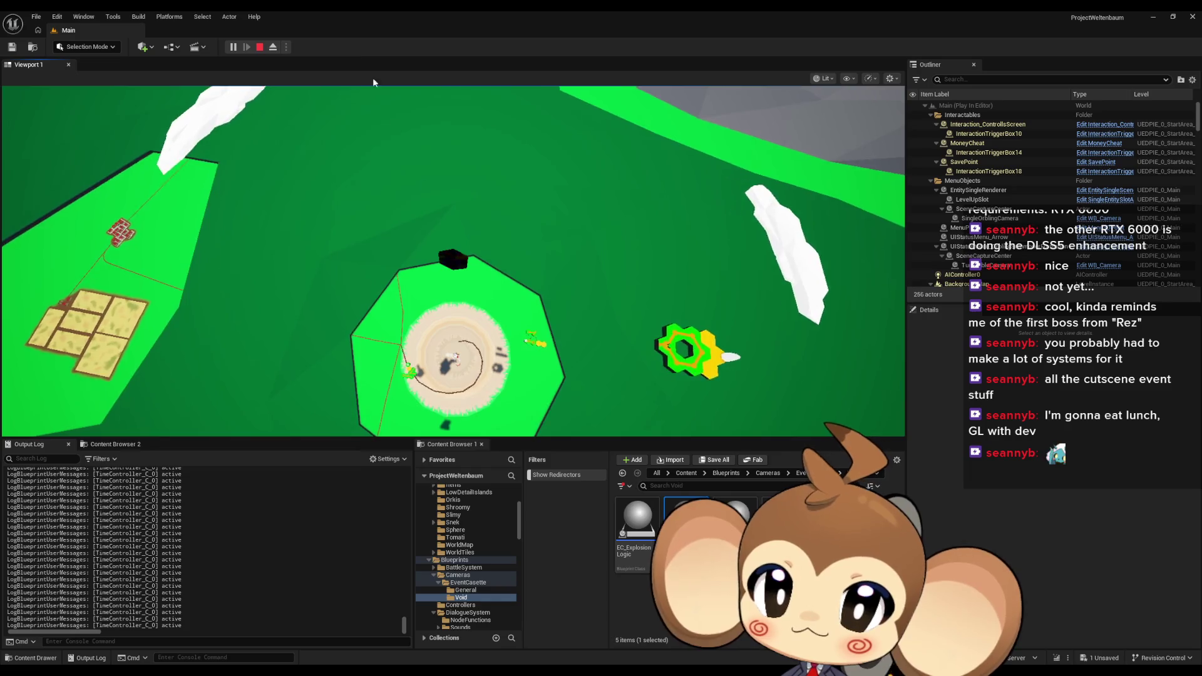
{"action": "left_click", "coordinate": [264, 47]}
{"action": "mouse_move", "coordinate": [492, 670]}
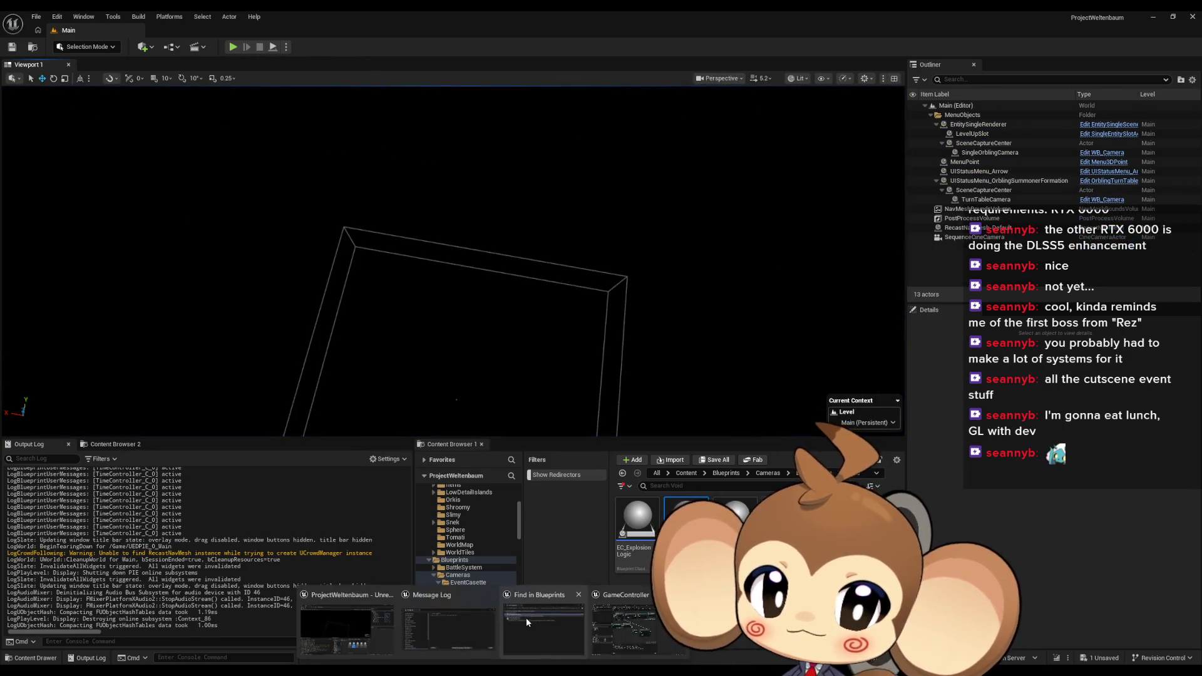
{"action": "left_click", "coordinate": [622, 620]}
{"action": "left_click", "coordinate": [662, 387]}
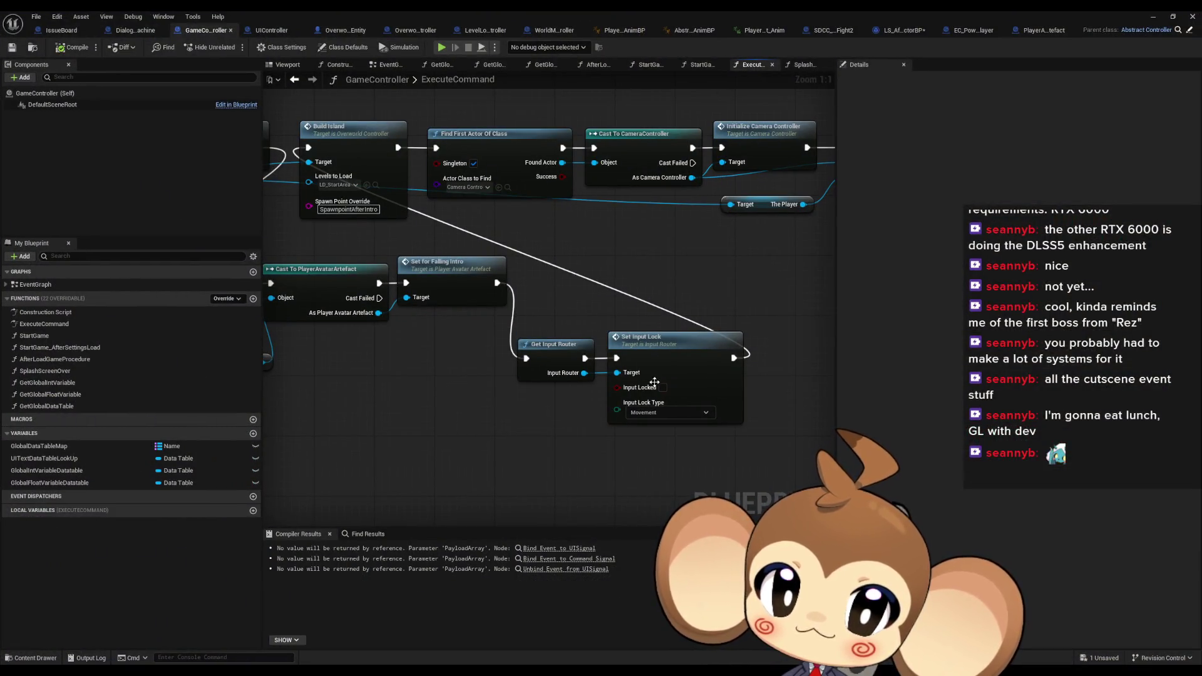
Locate and open the Initialize Time Controller function from ExecuteCommand
{"action": "left_click_drag", "start_coordinate": [657, 393], "coordinate": [569, 403]}
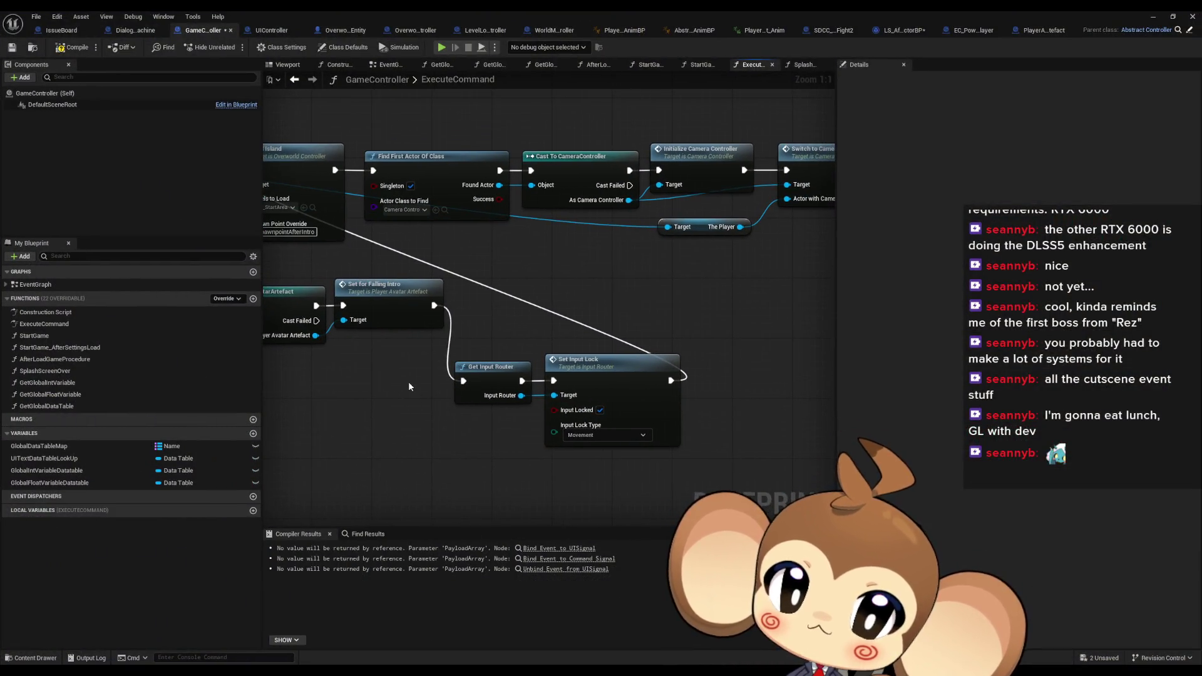
{"action": "left_click_drag", "start_coordinate": [408, 381], "coordinate": [832, 413]}
{"action": "left_click_drag", "start_coordinate": [599, 303], "coordinate": [751, 312]}
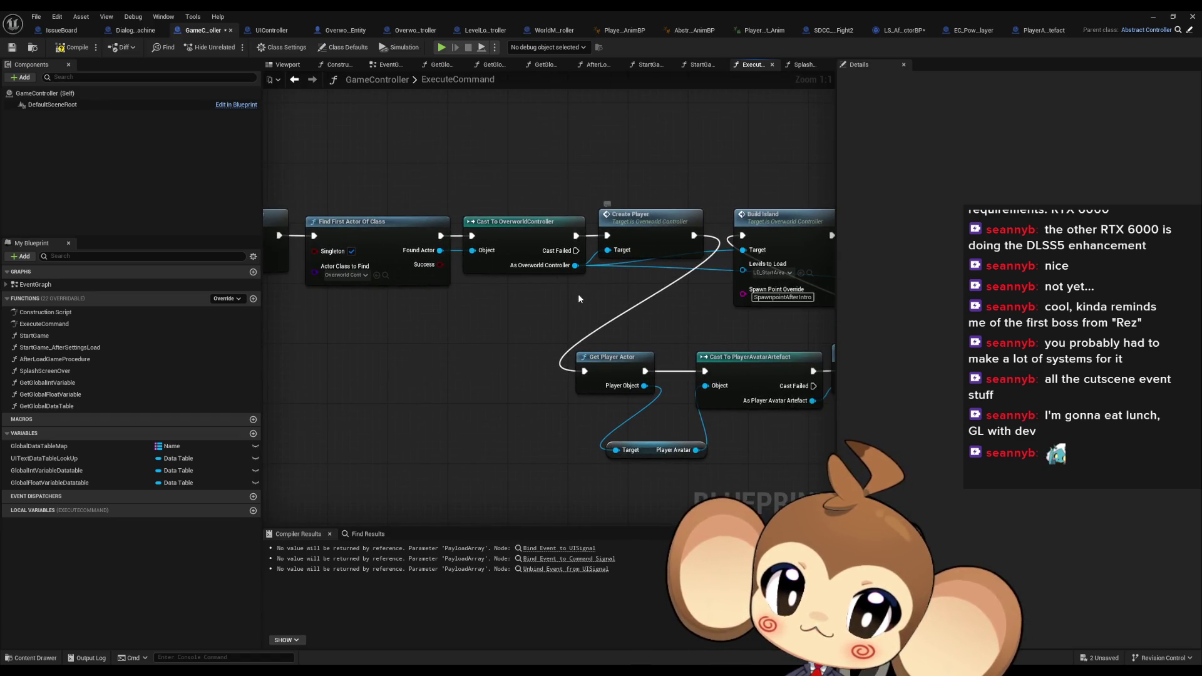
{"action": "left_click_drag", "start_coordinate": [577, 295], "coordinate": [770, 313]}
{"action": "left_click_drag", "start_coordinate": [526, 263], "coordinate": [627, 265]}
{"action": "left_click", "coordinate": [627, 265]}
{"action": "double_click", "coordinate": [623, 269]}
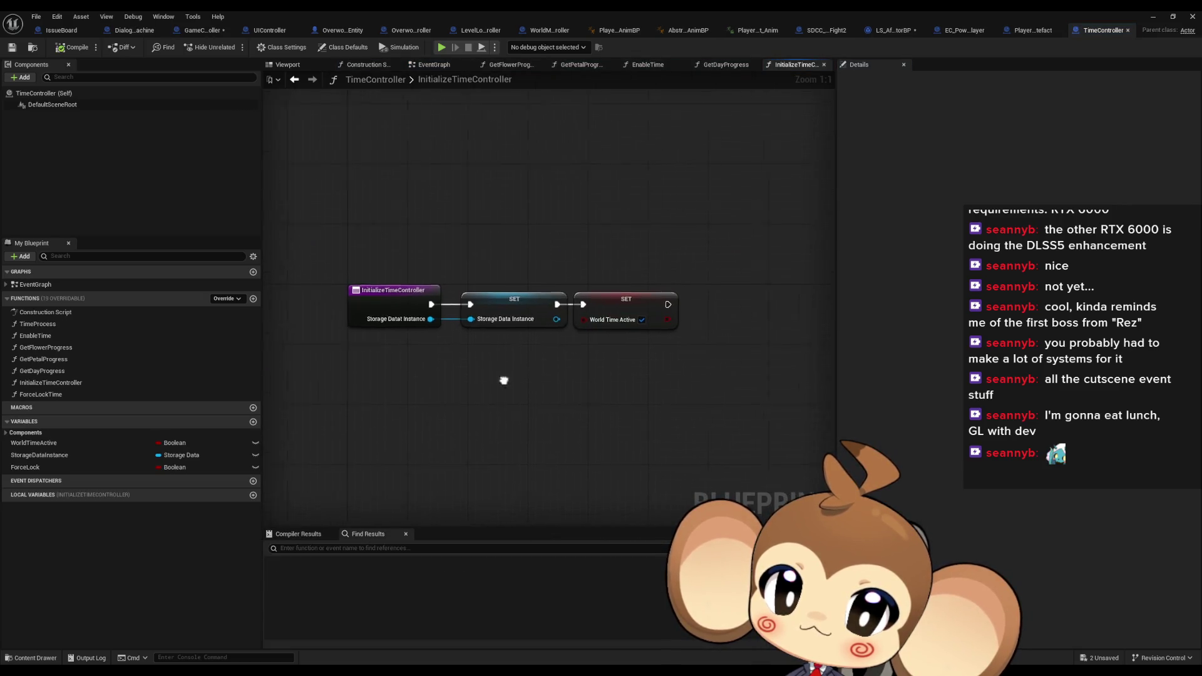
In TimeController's EventGraph, wire Branch True straight into Time Process and start a play test
{"action": "double_click", "coordinate": [36, 284]}
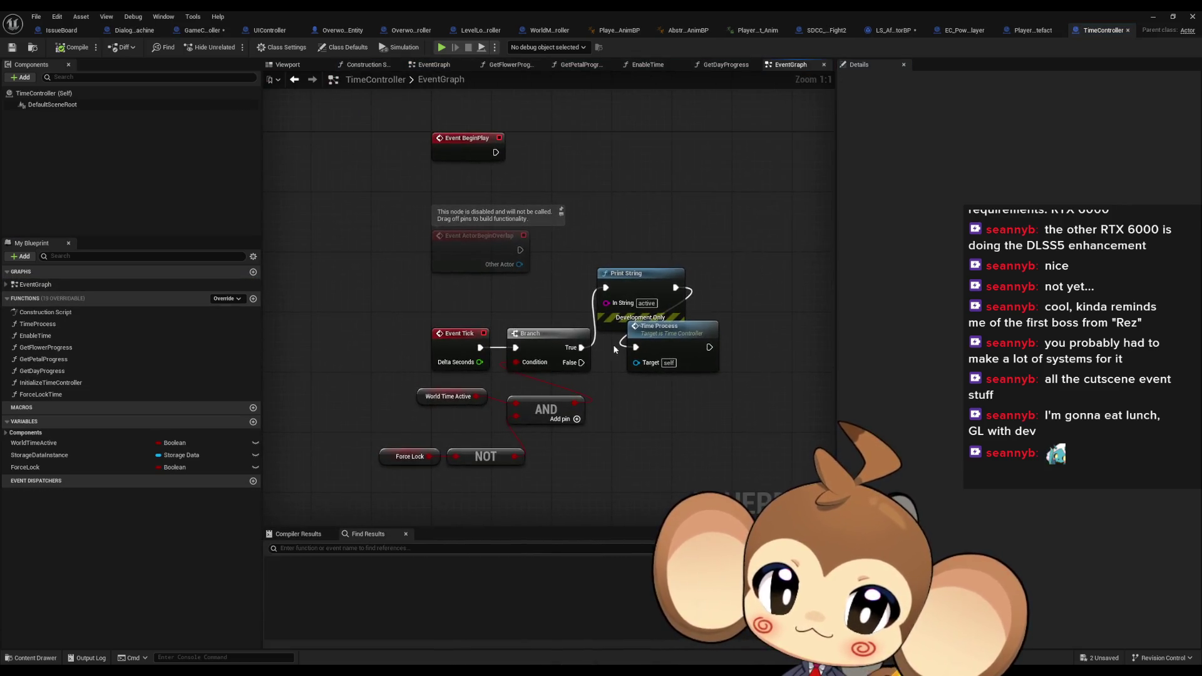
{"action": "left_click_drag", "start_coordinate": [582, 347], "coordinate": [635, 347]}
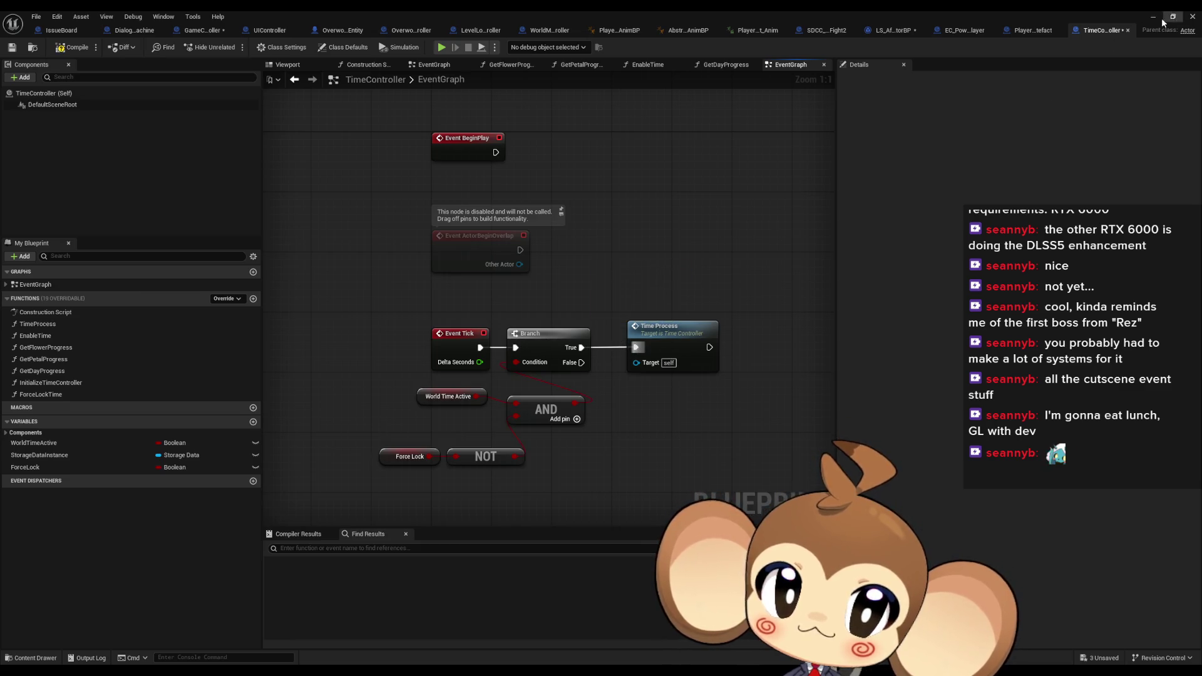
{"action": "left_click", "coordinate": [1152, 16]}
{"action": "left_click", "coordinate": [230, 48]}
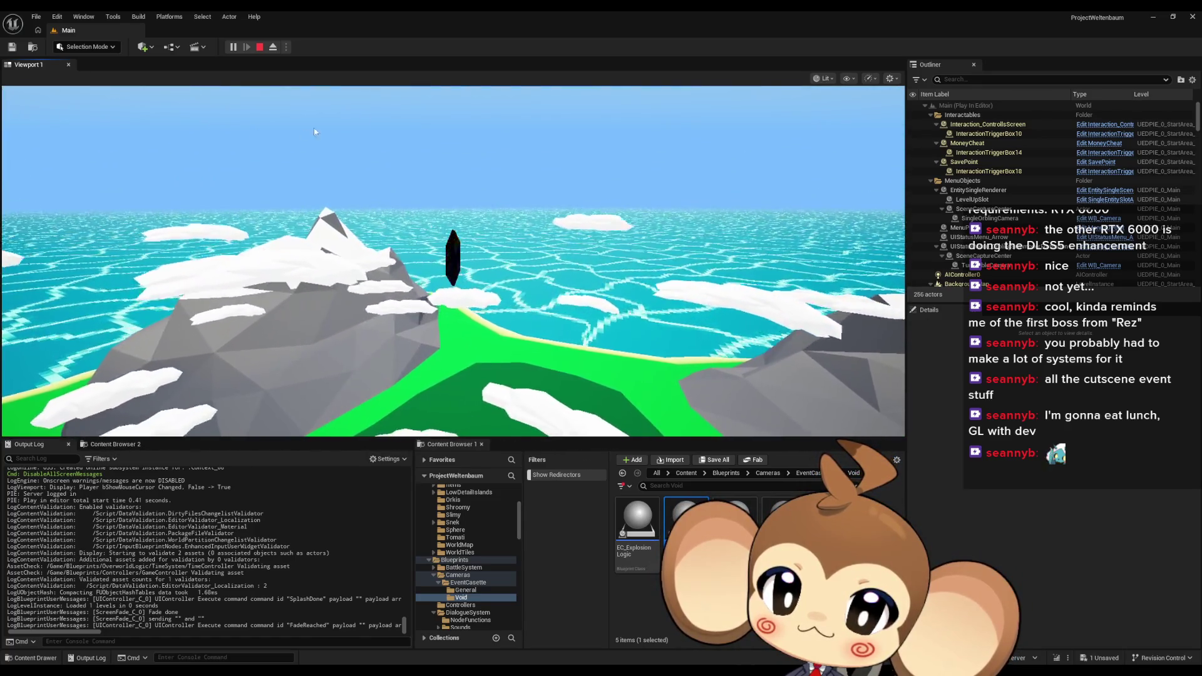
Play through the falling intro in the viewport, then end the test
{"action": "left_click", "coordinate": [277, 202]}
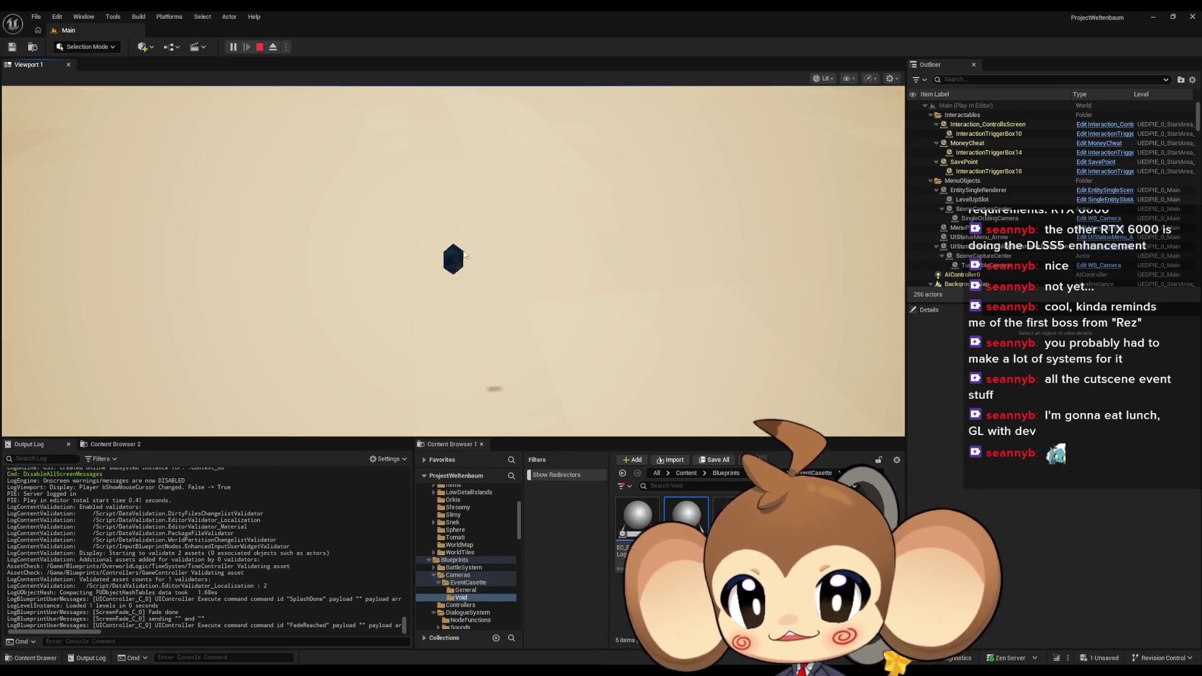
{"action": "left_click", "coordinate": [259, 47]}
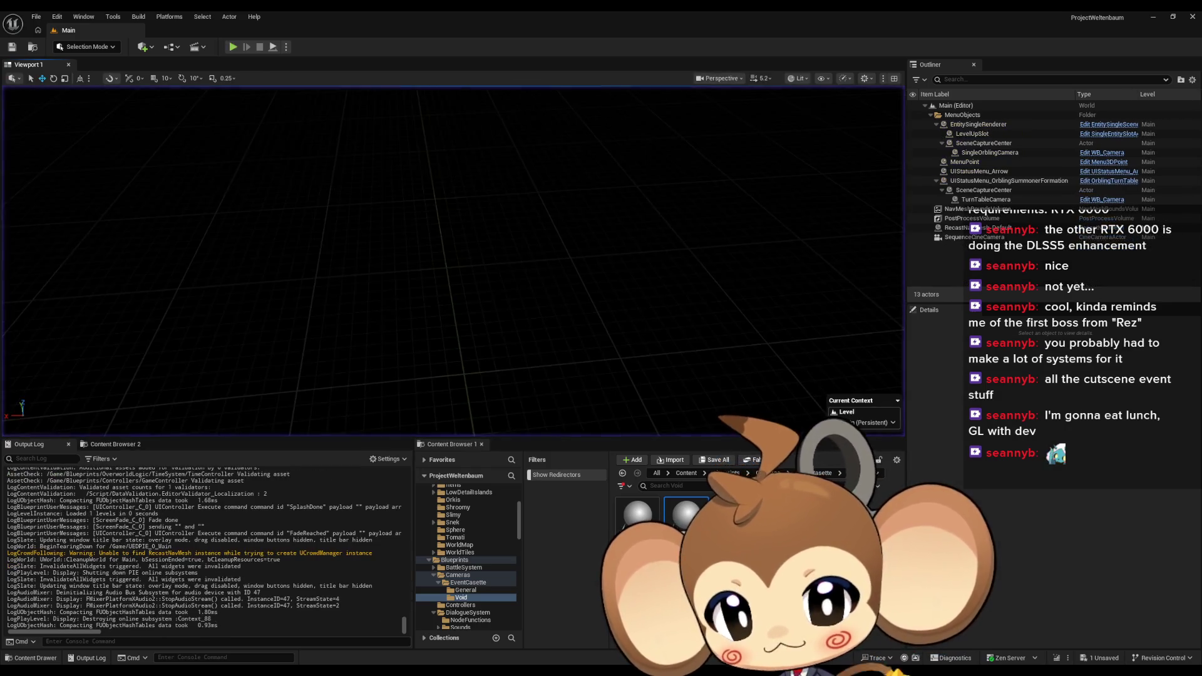
Bring up the PlayerAvatarArtefact blueprint and inspect the V_SkeletalMesh component's transform
{"action": "left_click", "coordinate": [606, 633]}
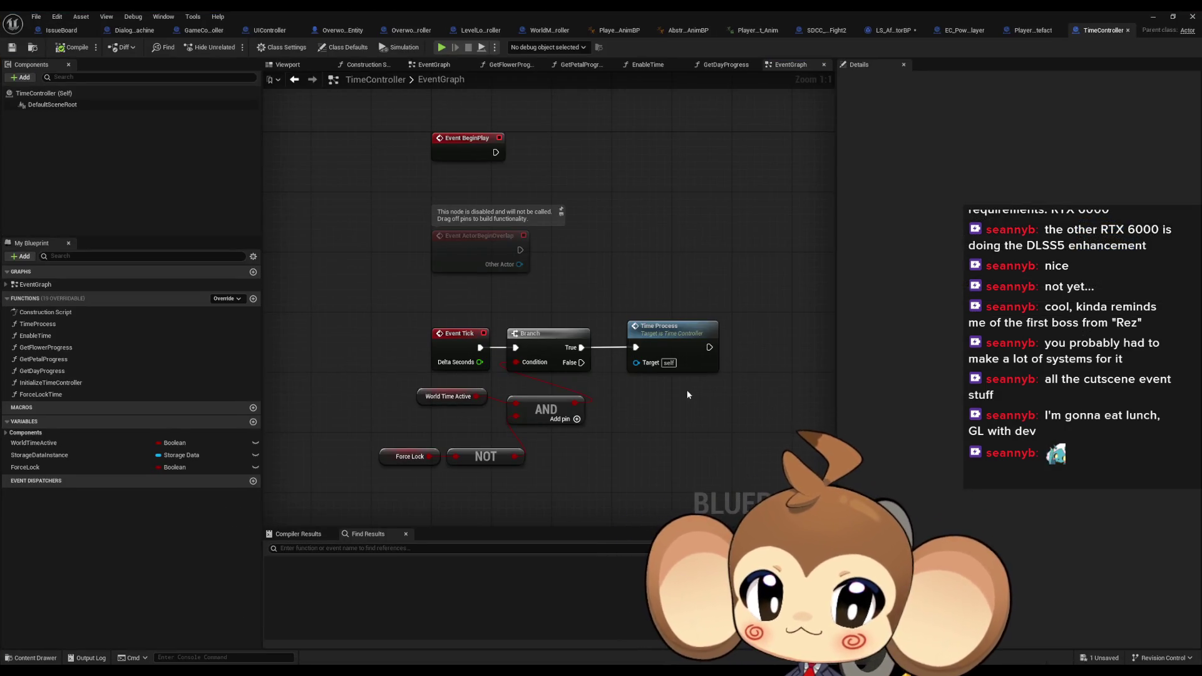
{"action": "left_click", "coordinate": [1033, 31]}
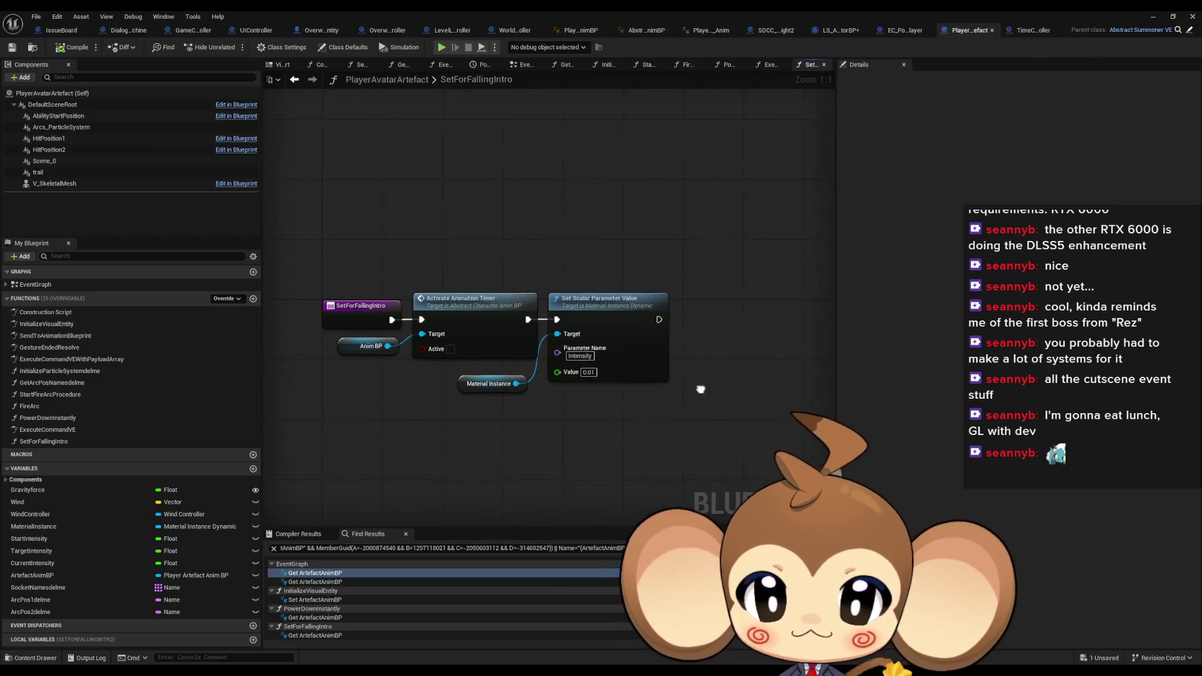
{"action": "left_click_drag", "start_coordinate": [700, 388], "coordinate": [644, 377]}
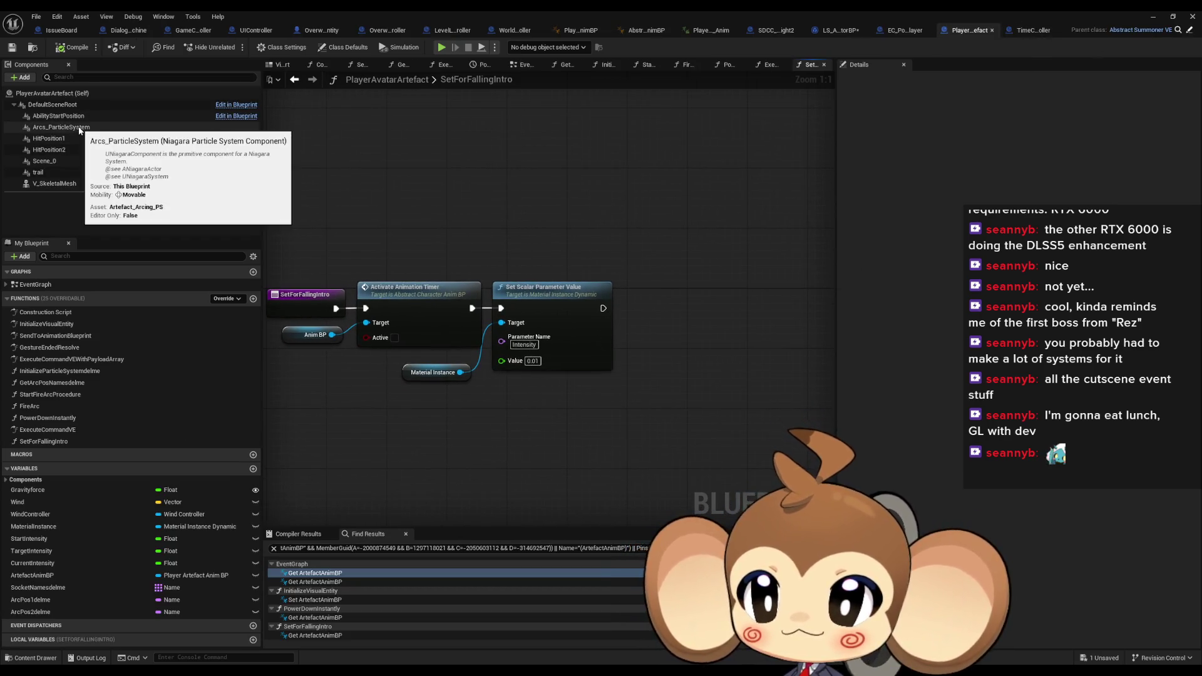
{"action": "left_click", "coordinate": [277, 65]}
{"action": "left_click", "coordinate": [55, 184]}
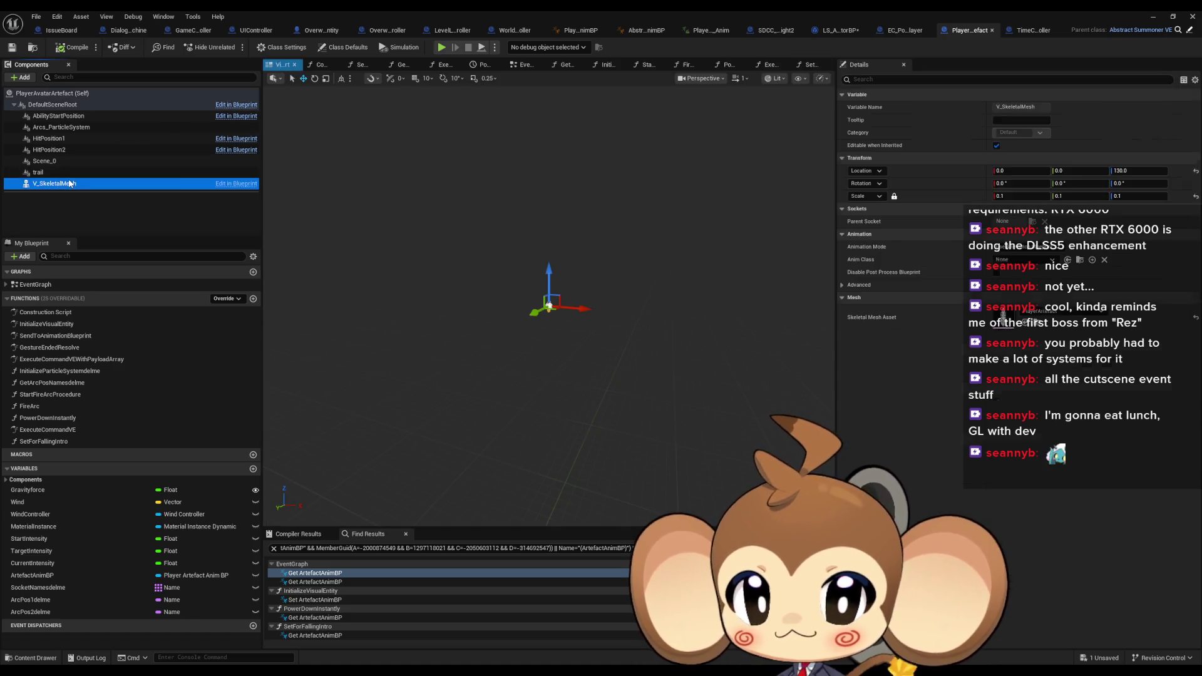
{"action": "left_click_drag", "start_coordinate": [527, 247], "coordinate": [523, 238]}
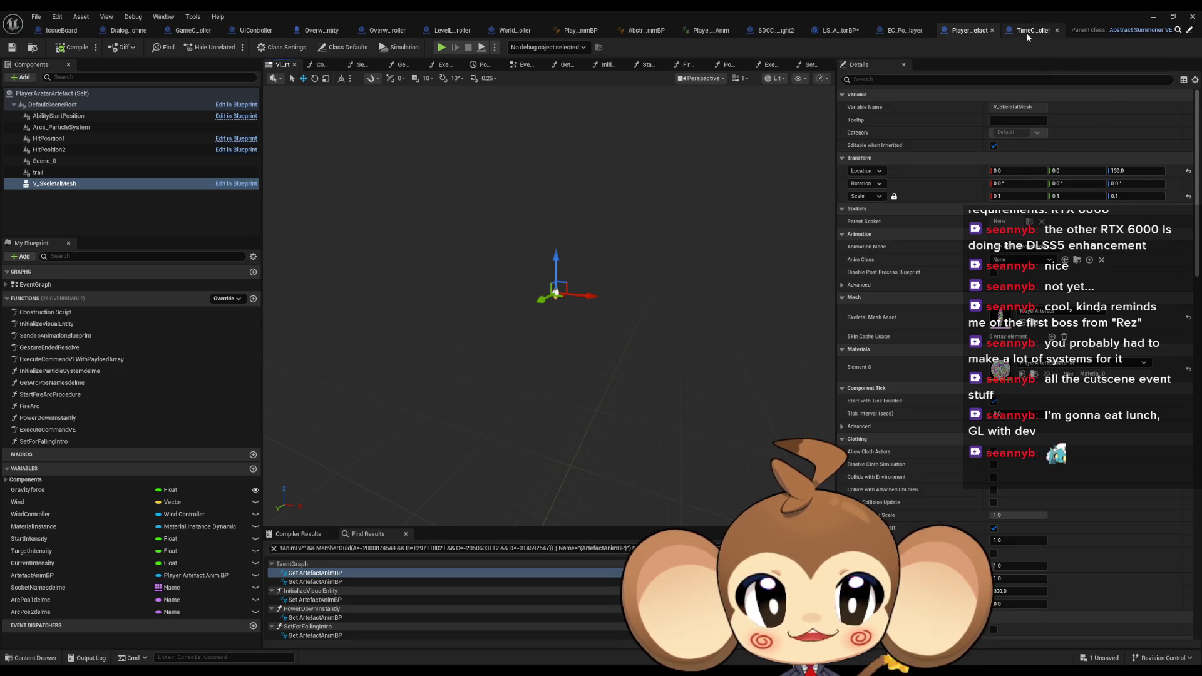
In SetForFallingIntro, chain V_SkeletalMesh Set Relative Location (0, 0, 10) after Set Scalar Parameter Value, then play-test
{"action": "double_click", "coordinate": [62, 444]}
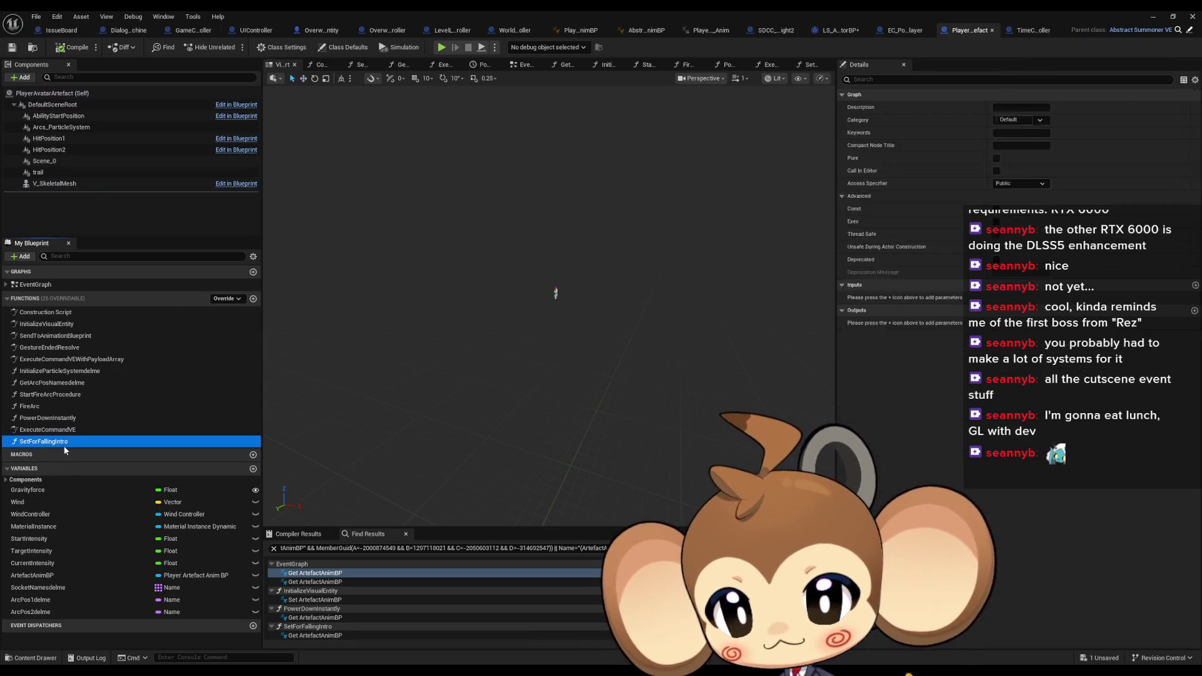
{"action": "left_click_drag", "start_coordinate": [56, 183], "coordinate": [563, 439]}
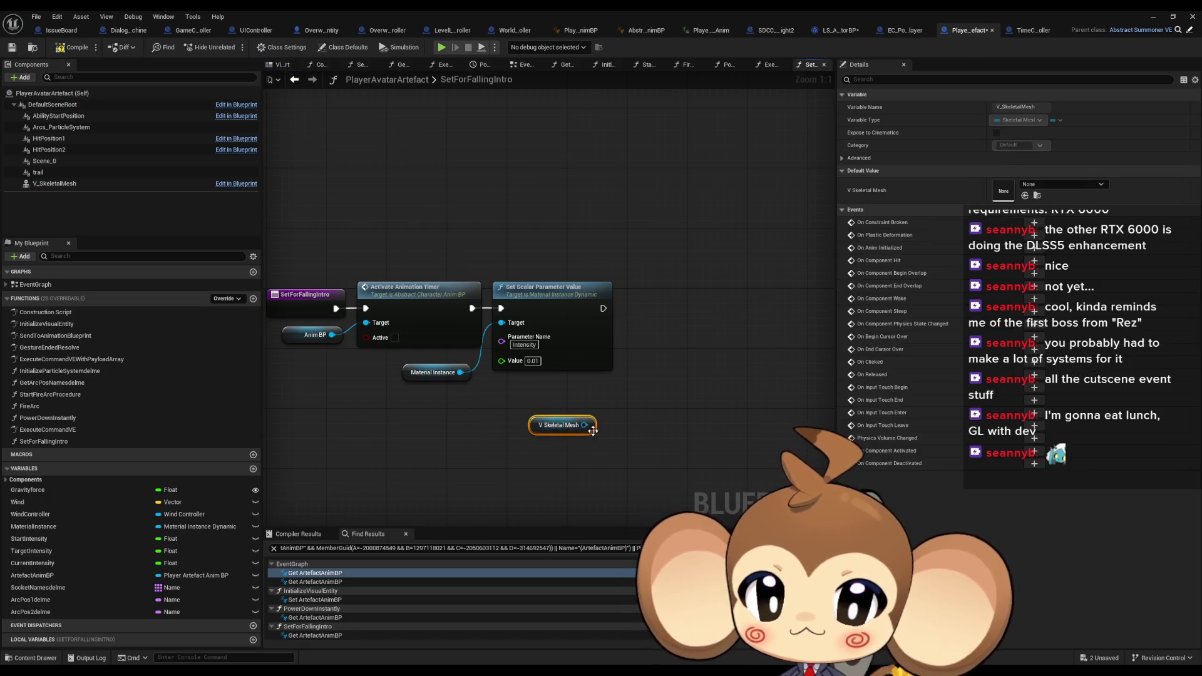
{"action": "left_click_drag", "start_coordinate": [633, 425], "coordinate": [634, 425]}
{"action": "type", "text": "set locat"}
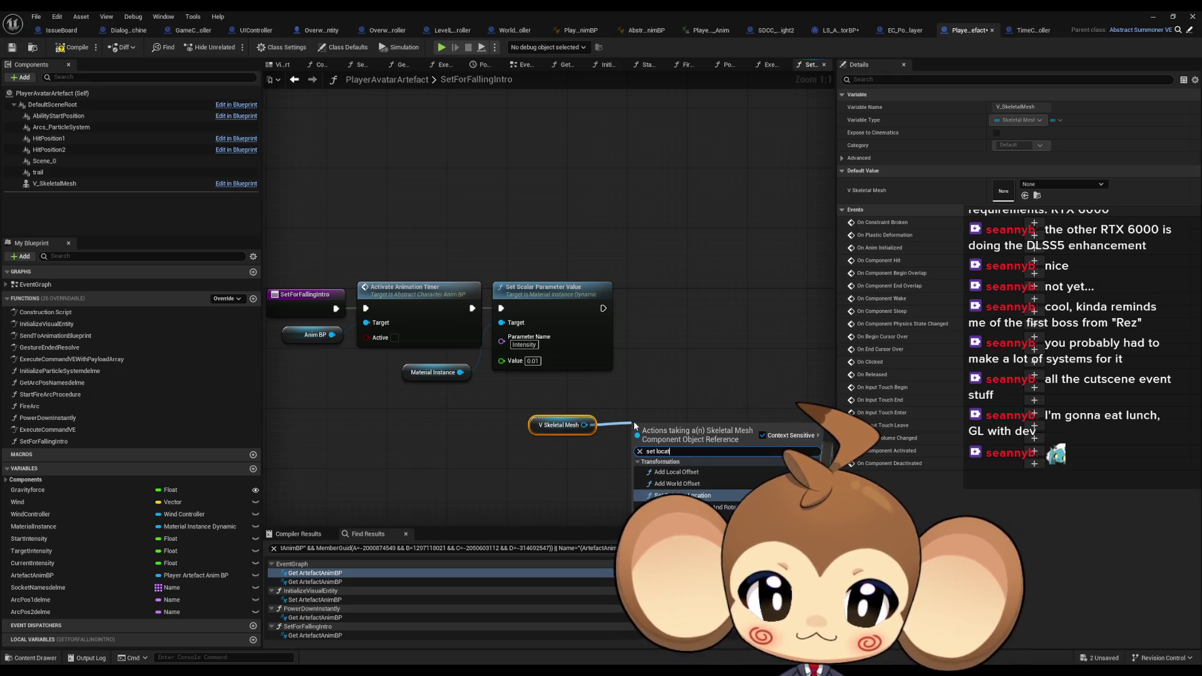
{"action": "key", "text": "Return"}
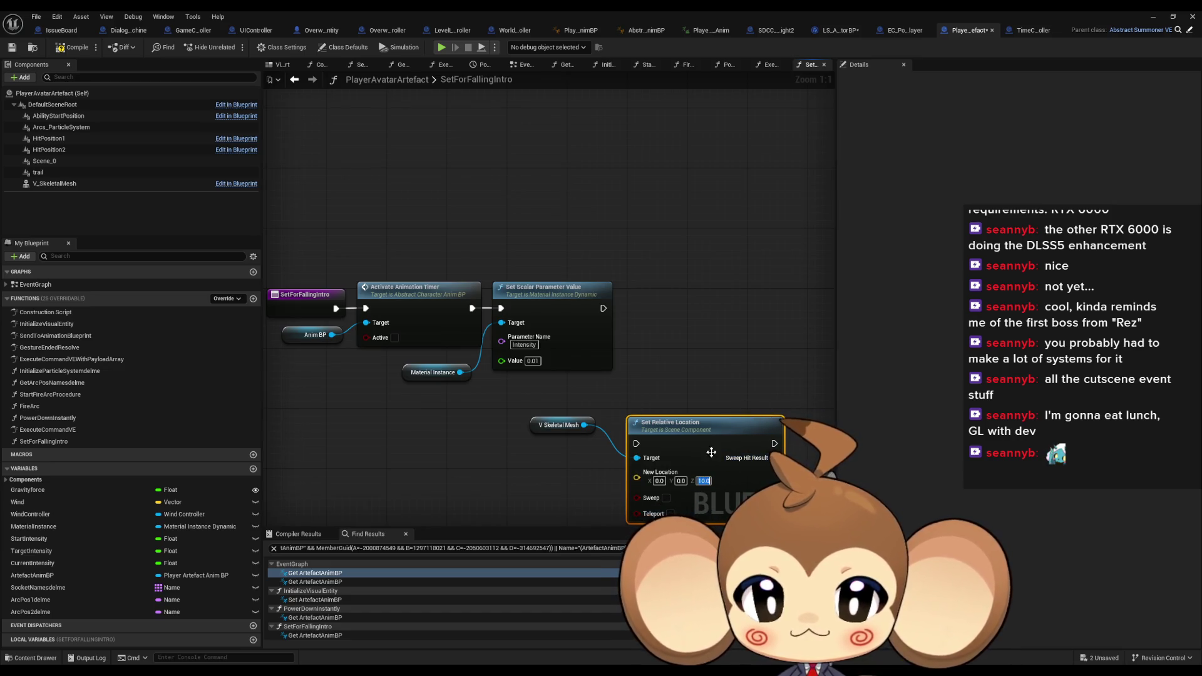
{"action": "left_click_drag", "start_coordinate": [644, 447], "coordinate": [660, 312]}
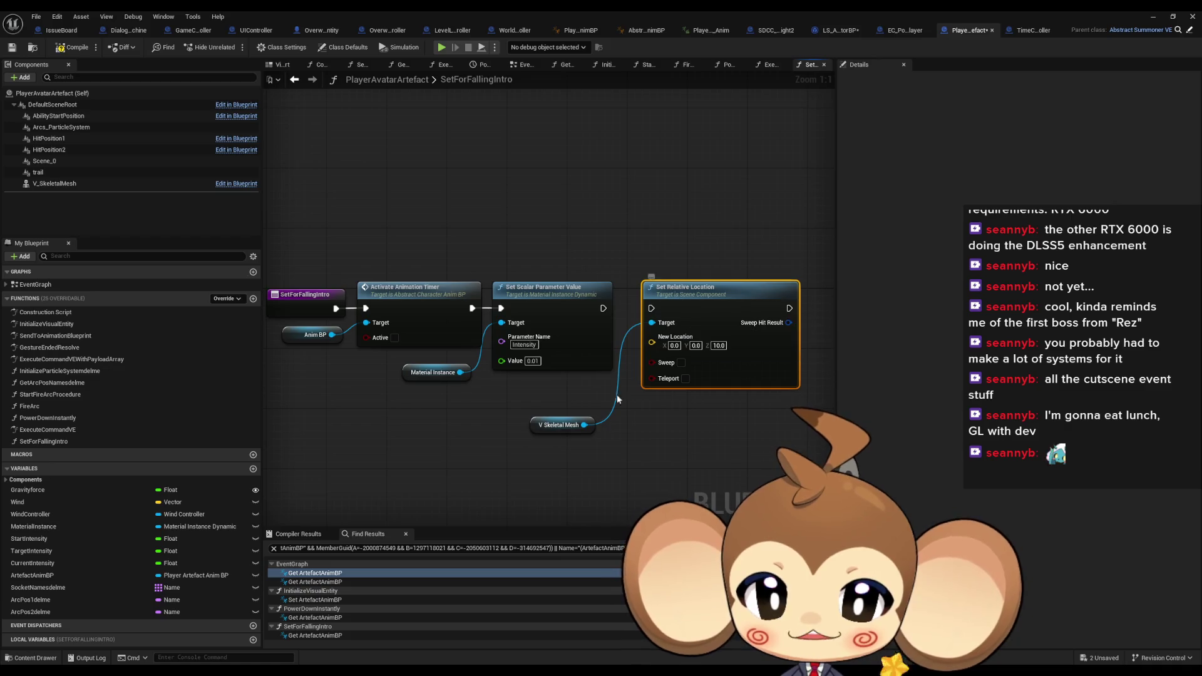
{"action": "left_click", "coordinate": [556, 418]}
{"action": "left_click_drag", "start_coordinate": [556, 412], "coordinate": [561, 393]}
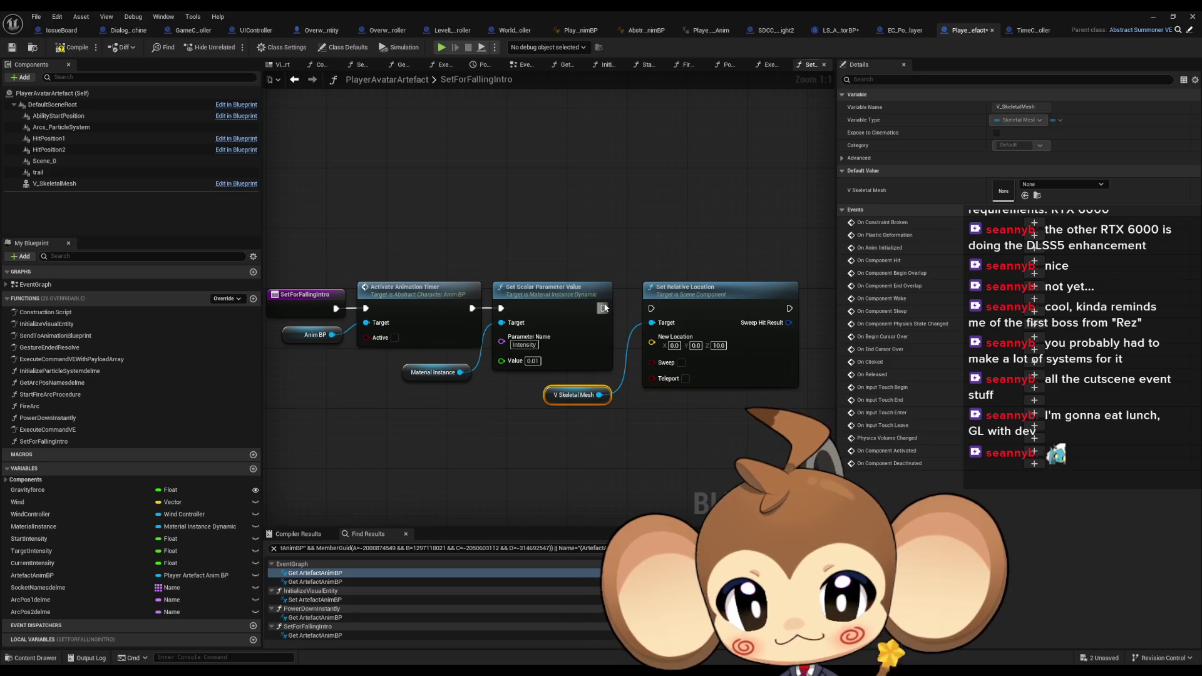
{"action": "left_click_drag", "start_coordinate": [653, 309], "coordinate": [651, 308]}
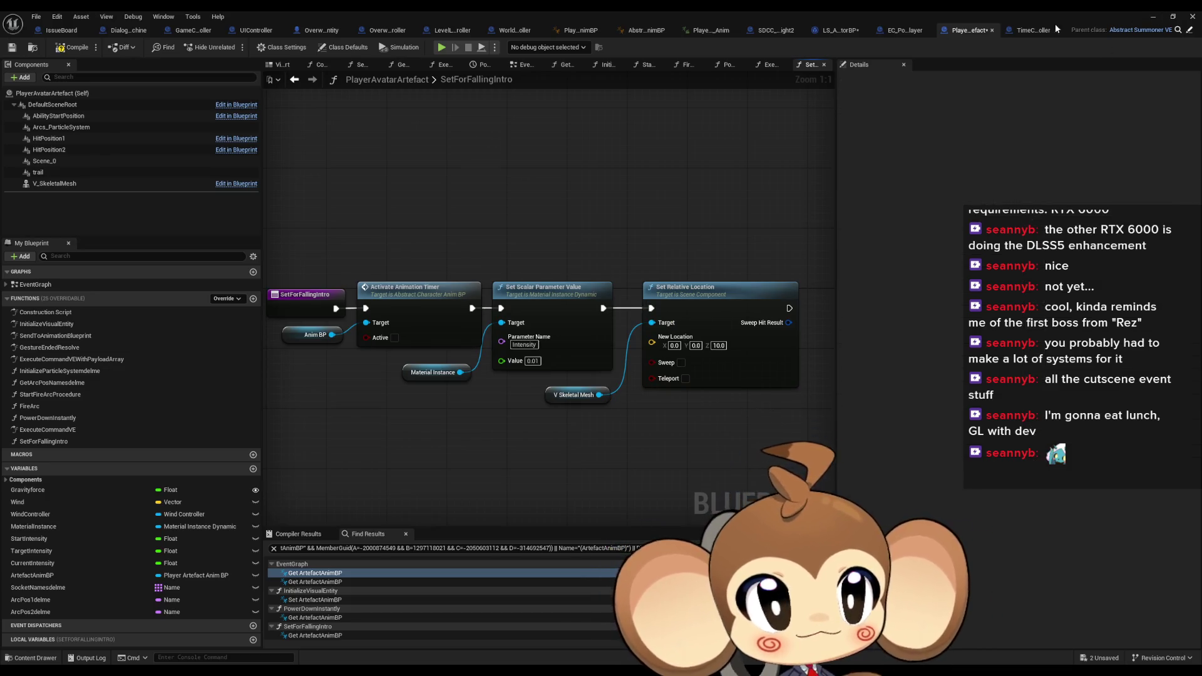
{"action": "left_click", "coordinate": [442, 47]}
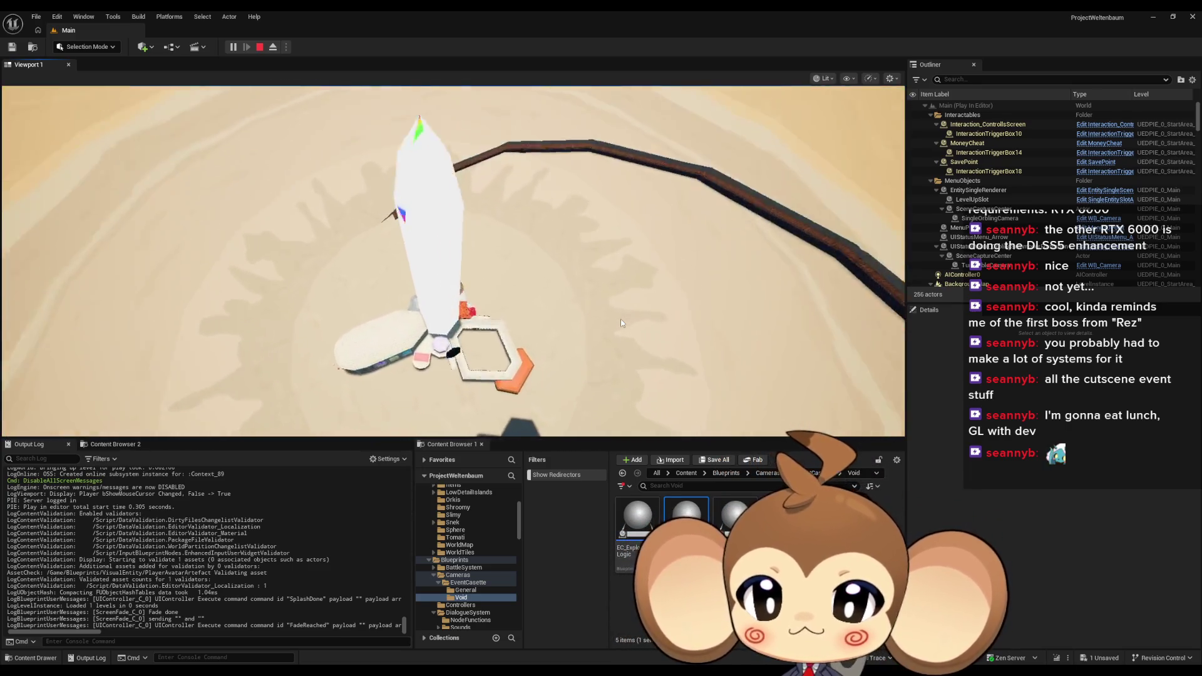
Give the running falling-intro test input focus, then stop the play test
{"action": "left_click", "coordinate": [620, 319]}
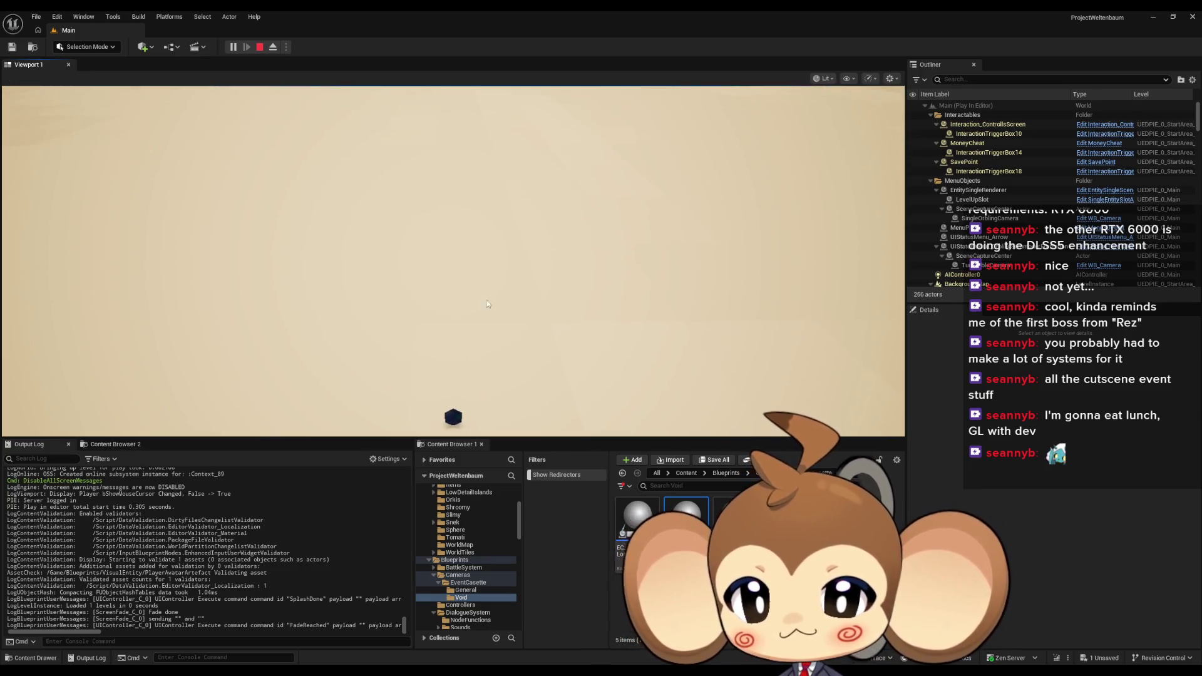
{"action": "left_click", "coordinate": [260, 47]}
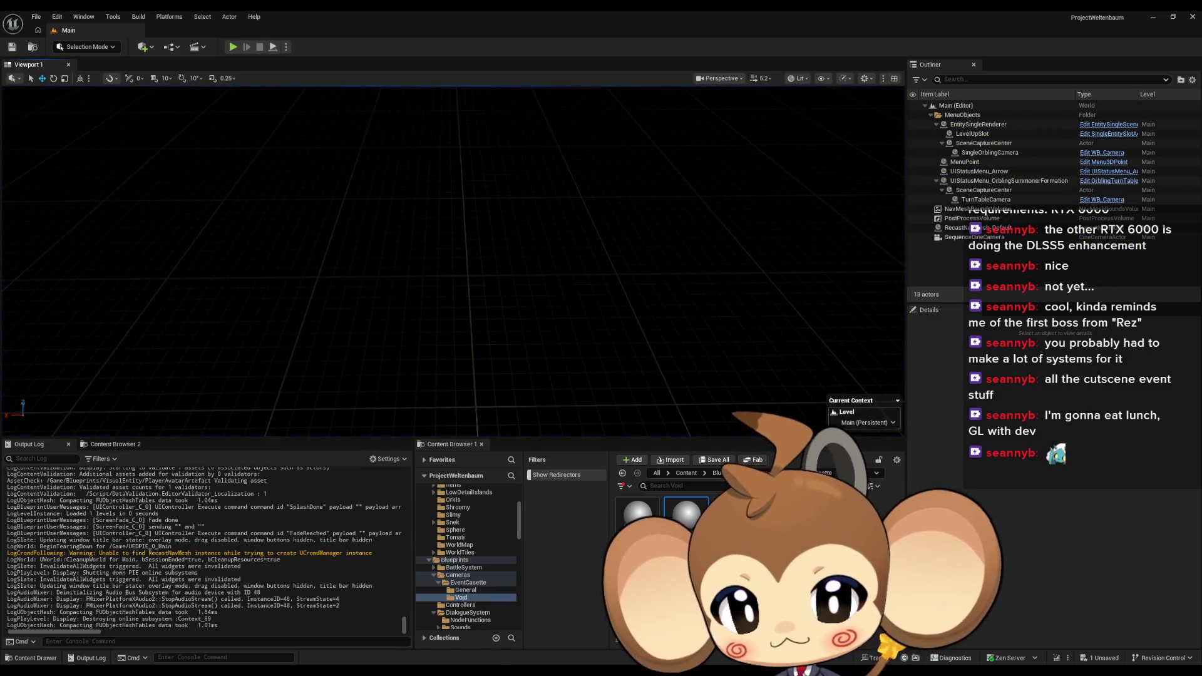
{"action": "mouse_move", "coordinate": [487, 673]}
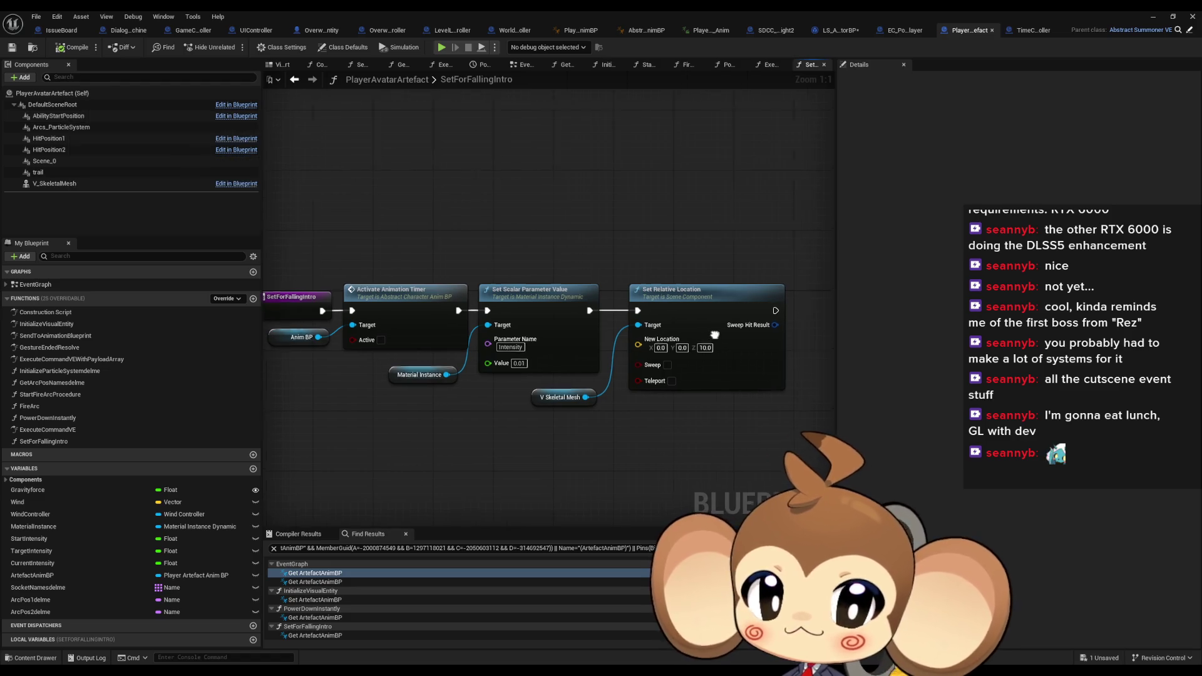
Search SetForFallingIntro's actions for a spring arm, cancel without adding a node, and recenter on the entry node
{"action": "right_click", "coordinate": [566, 441]}
{"action": "type", "text": "get sprin ar"}
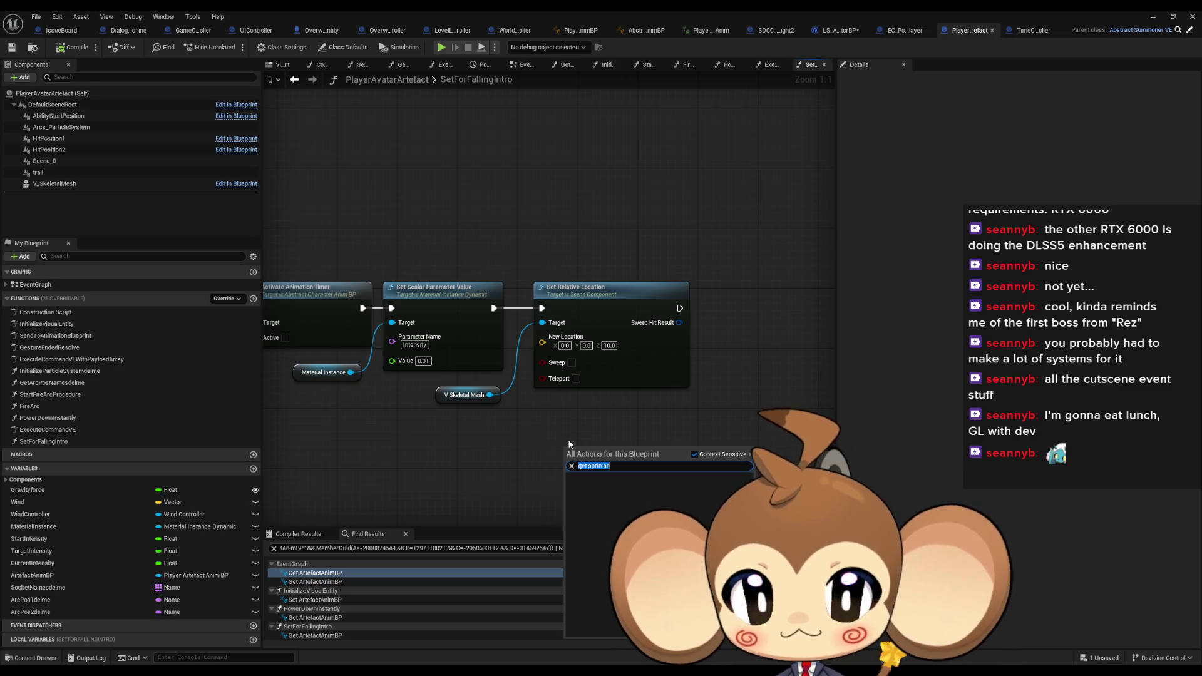
{"action": "type", "text": "spring arm"}
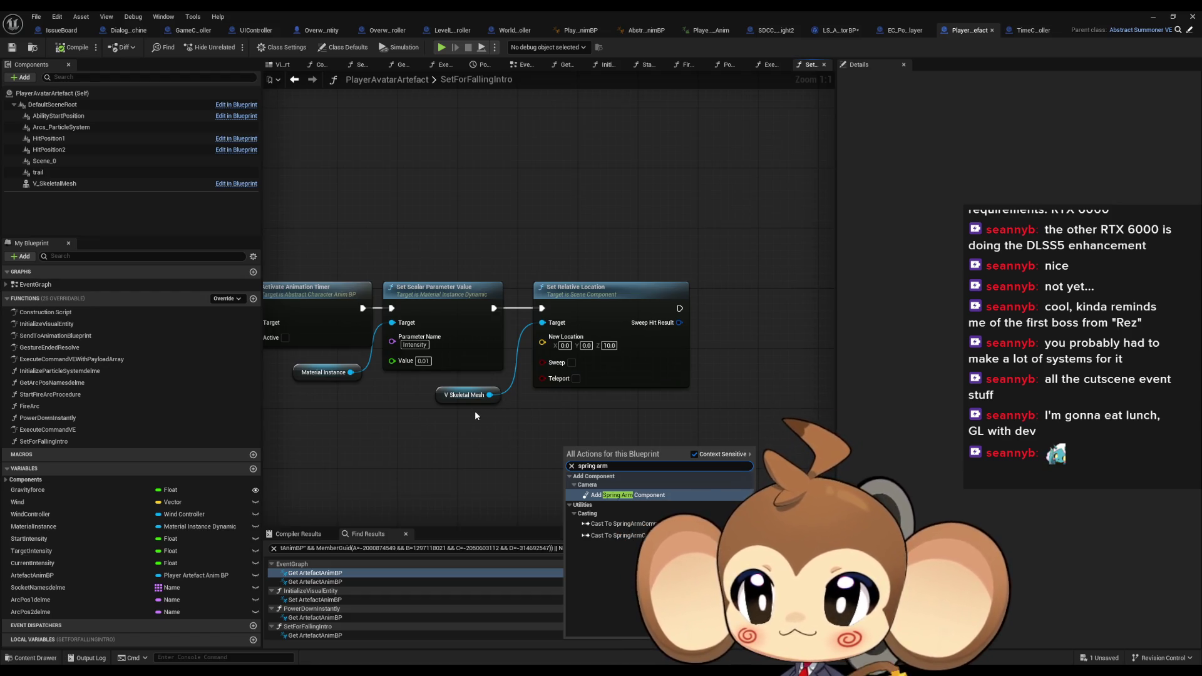
{"action": "key", "text": "Escape"}
{"action": "key", "text": "Home"}
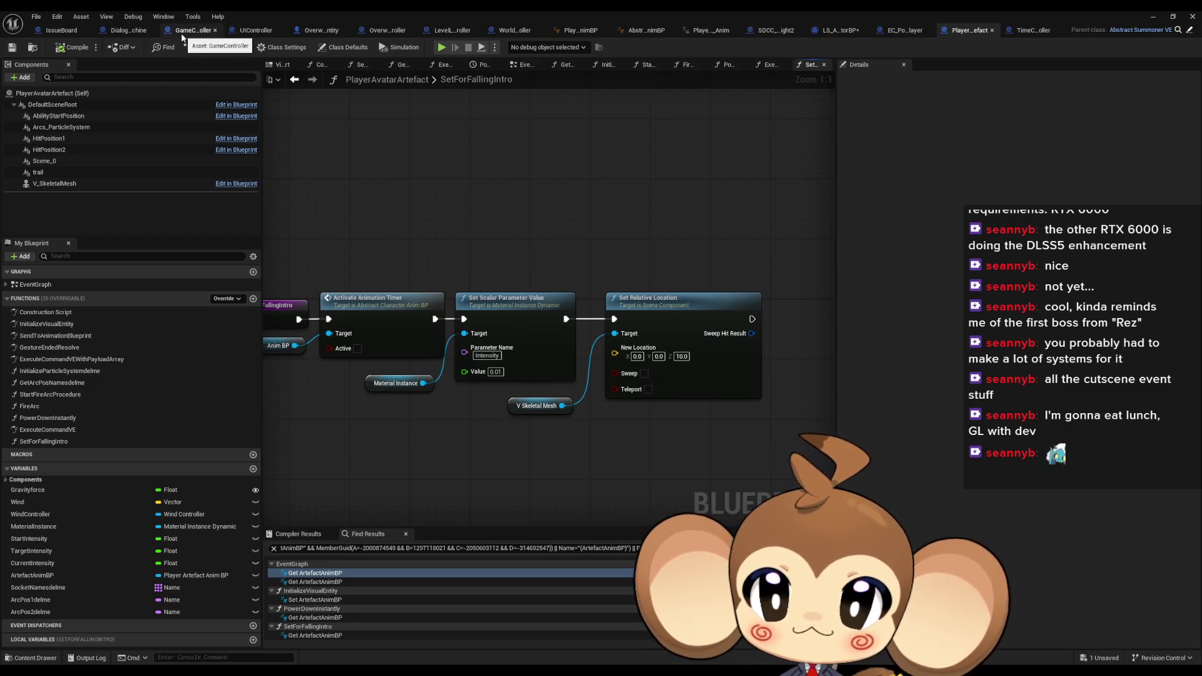
Move to the GameController's ExecuteCommand graph and bring its nodes into view
{"action": "left_click", "coordinate": [305, 33]}
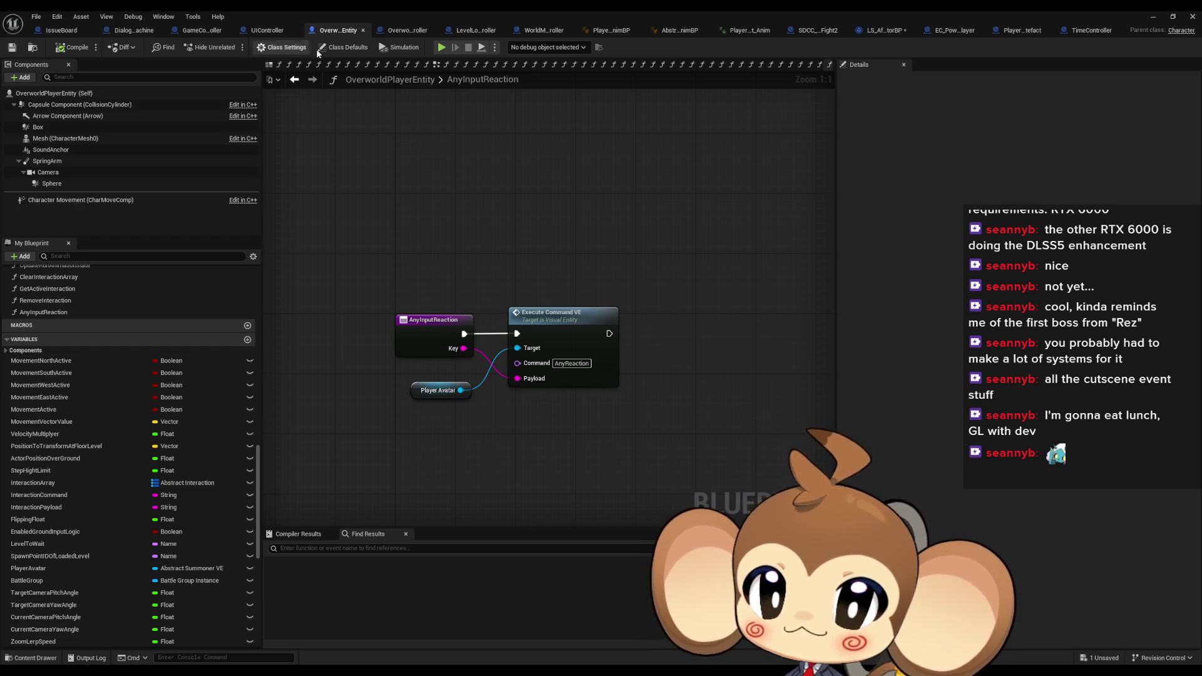
{"action": "left_click", "coordinate": [190, 32]}
{"action": "scroll", "coordinate": [567, 387], "scroll_direction": "down", "scroll_amount": 6}
{"action": "scroll", "coordinate": [569, 388], "scroll_direction": "up", "scroll_amount": 6}
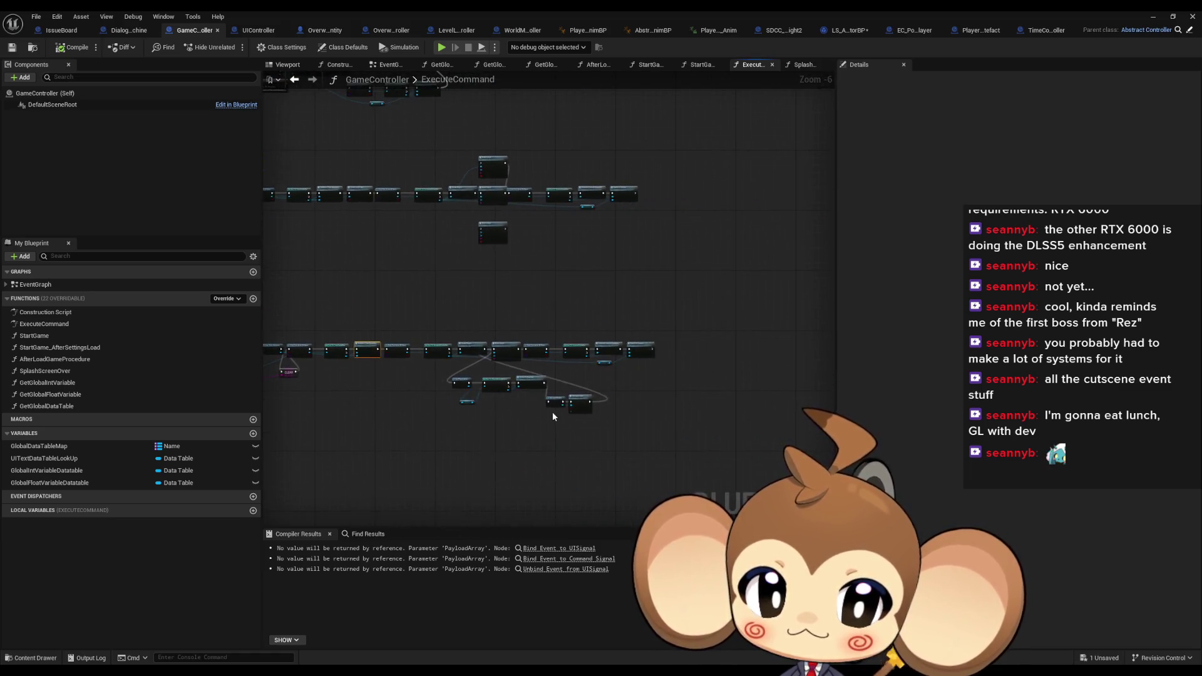
{"action": "mouse_move", "coordinate": [661, 428]}
{"action": "left_mouse_down"}
{"action": "mouse_move", "coordinate": [591, 407]}
{"action": "mouse_move", "coordinate": [649, 409]}
{"action": "left_mouse_up"}
From Player Object, add Get Spring Arm and a wired Set Relative Location, then save and play-test
{"action": "left_click_drag", "start_coordinate": [445, 315], "coordinate": [464, 344]}
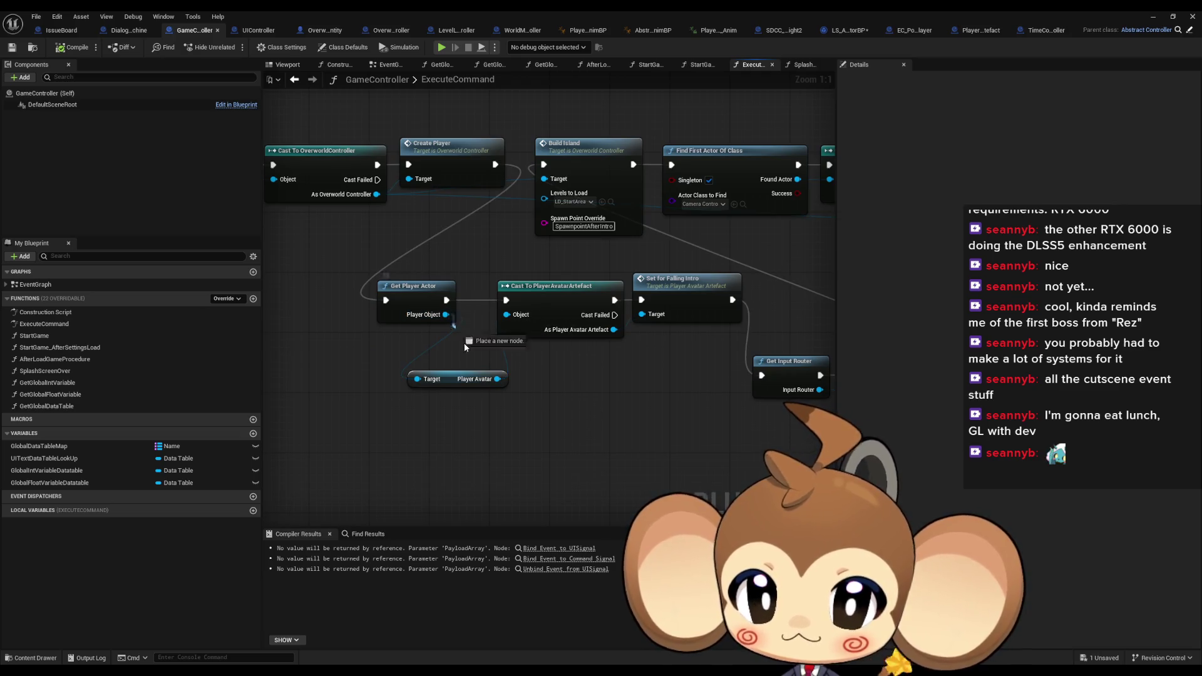
{"action": "left_click_drag", "start_coordinate": [462, 431], "coordinate": [461, 431]}
{"action": "type", "text": "spring ar"}
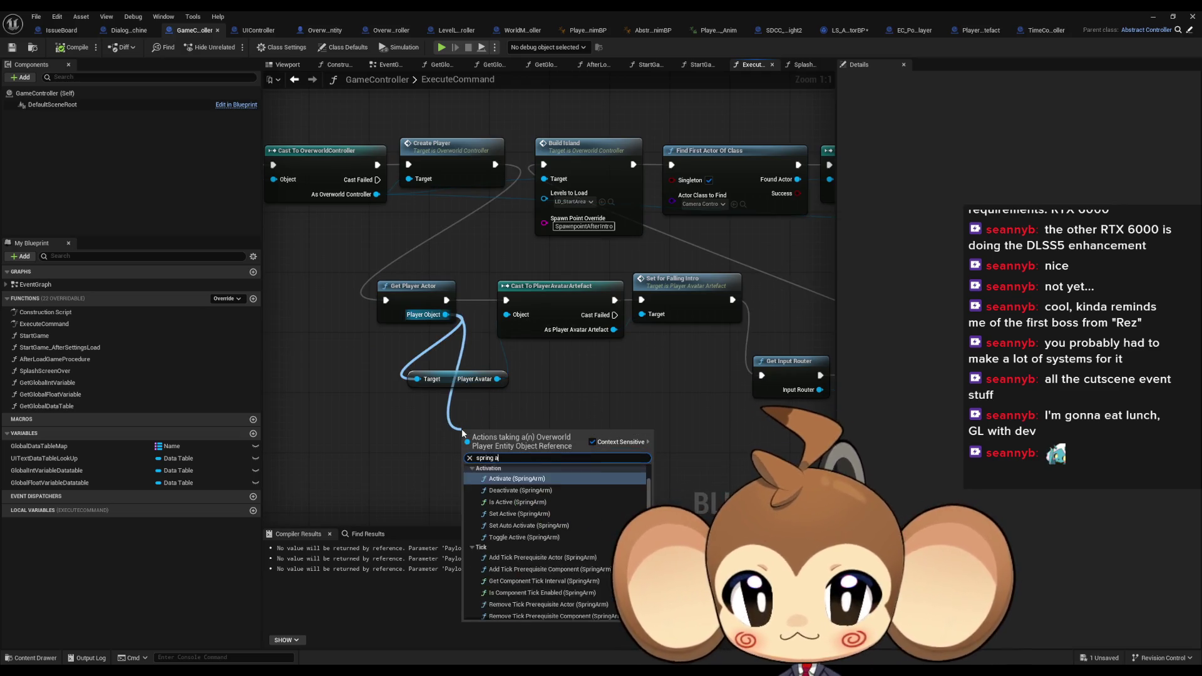
{"action": "key", "text": "Return"}
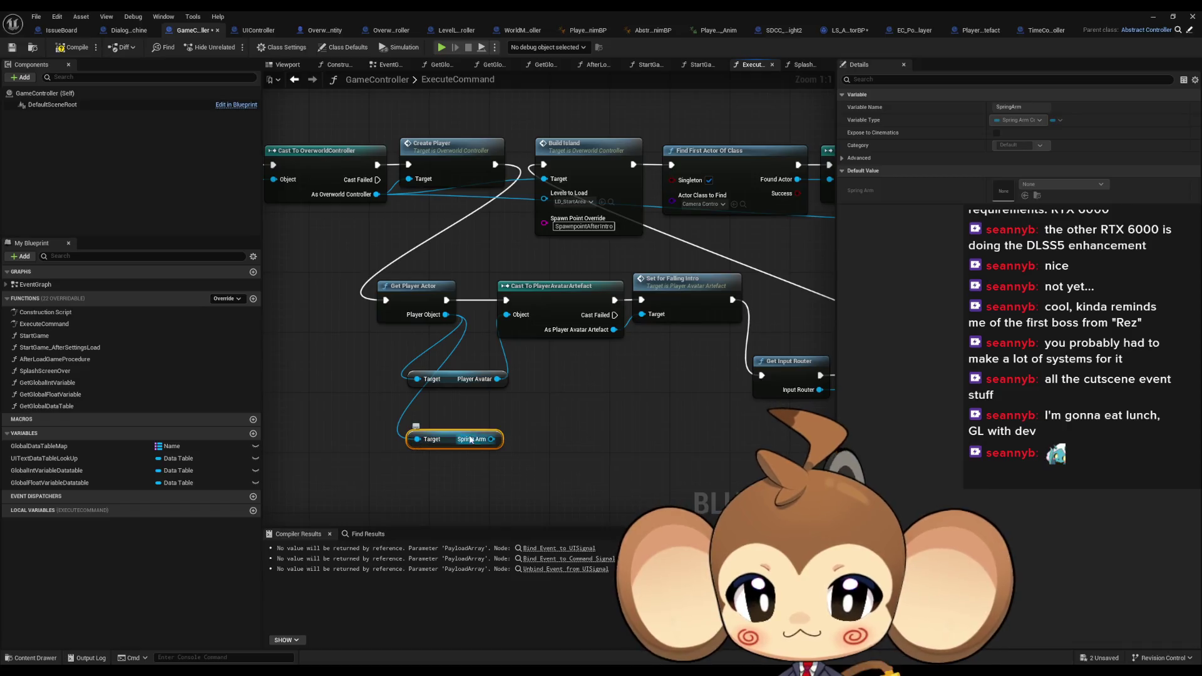
{"action": "left_click_drag", "start_coordinate": [492, 439], "coordinate": [532, 438]}
{"action": "type", "text": "set loca re"}
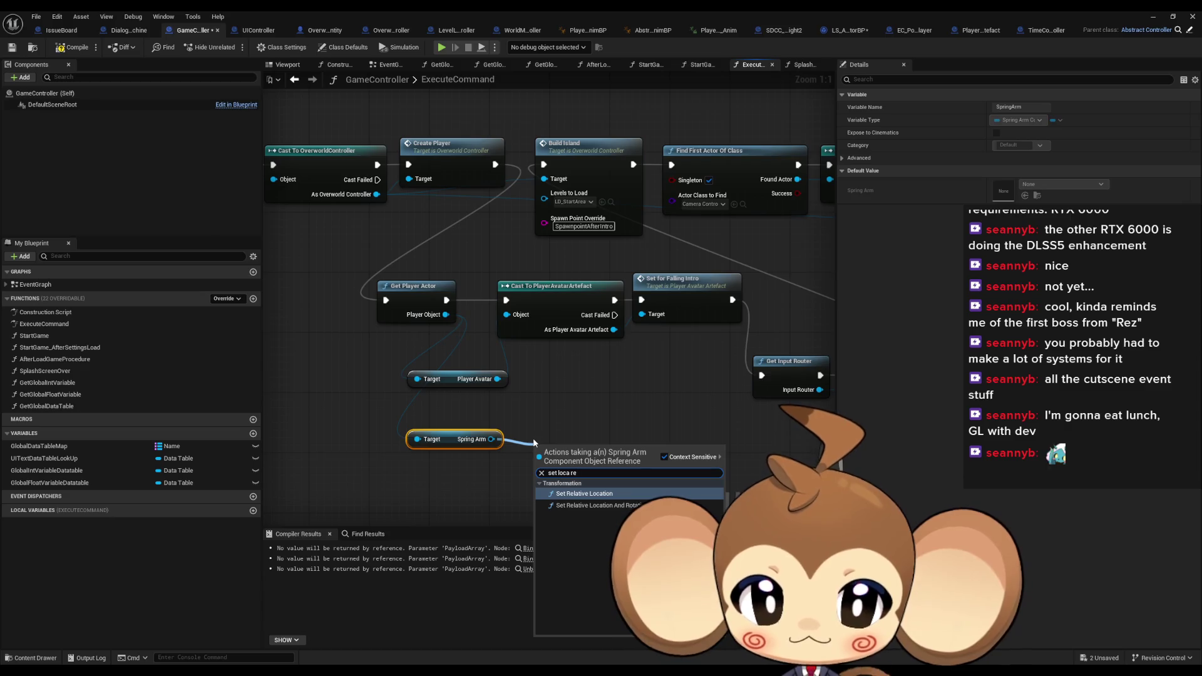
{"action": "left_click", "coordinate": [584, 517]}
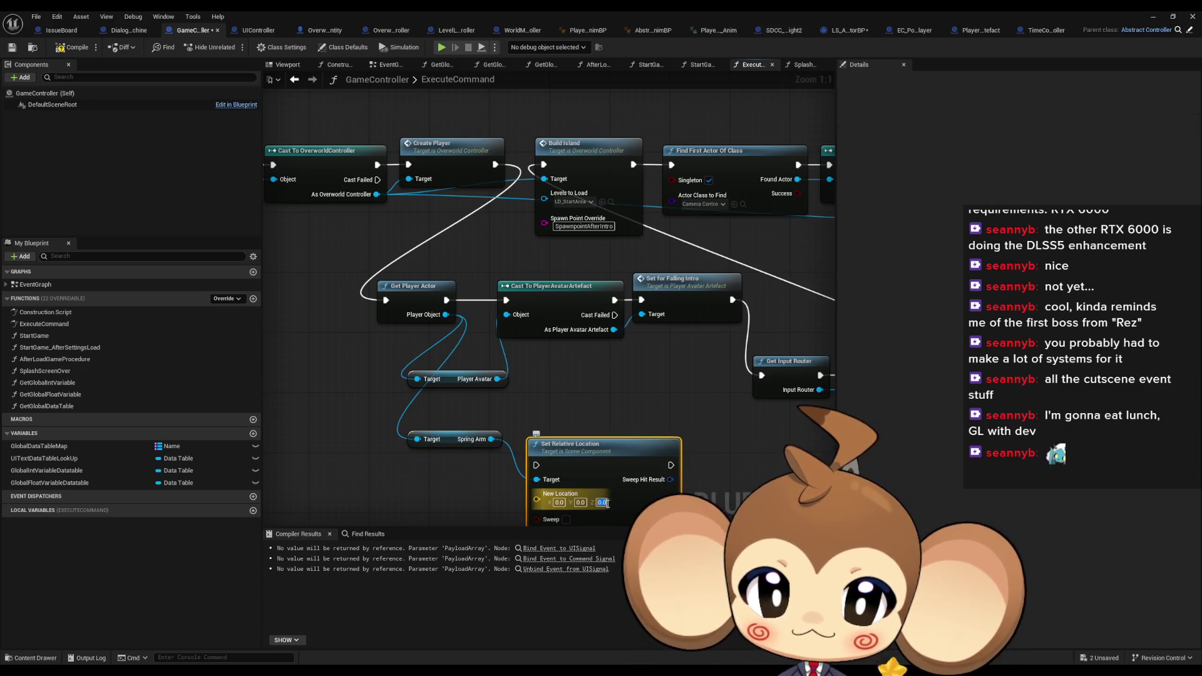
{"action": "mouse_move", "coordinate": [446, 299]}
{"action": "left_mouse_down"}
{"action": "mouse_move", "coordinate": [549, 467]}
{"action": "mouse_move", "coordinate": [537, 466]}
{"action": "left_mouse_up"}
{"action": "left_click", "coordinate": [1150, 16]}
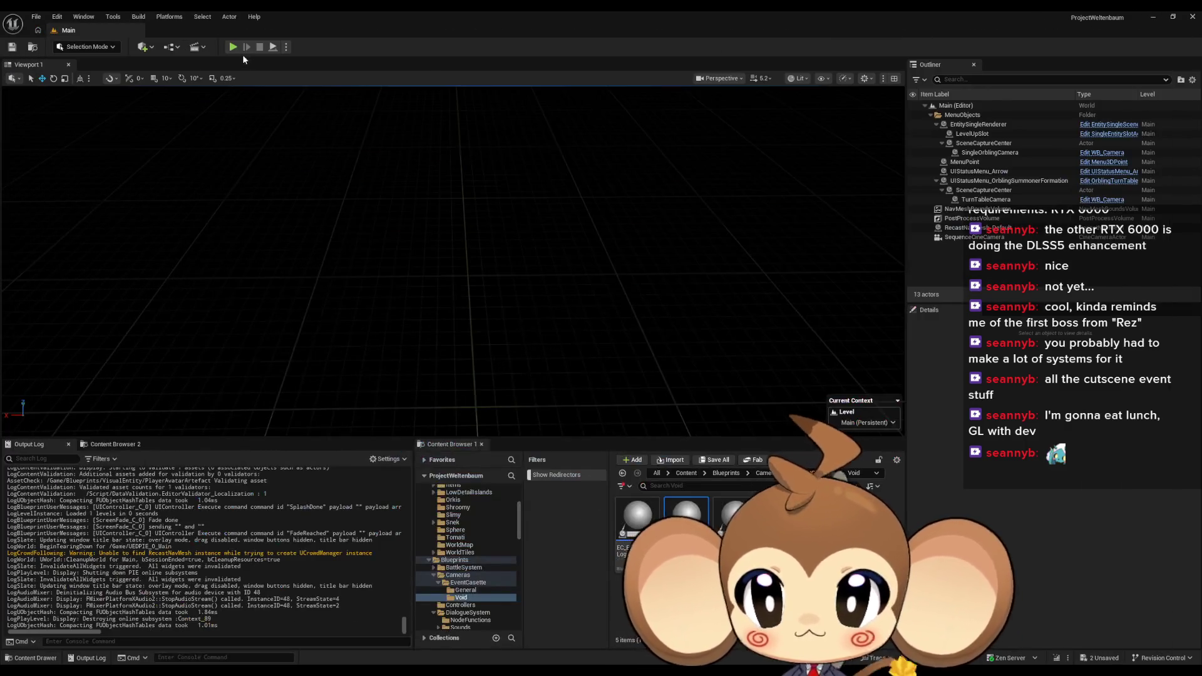
{"action": "left_click", "coordinate": [243, 49]}
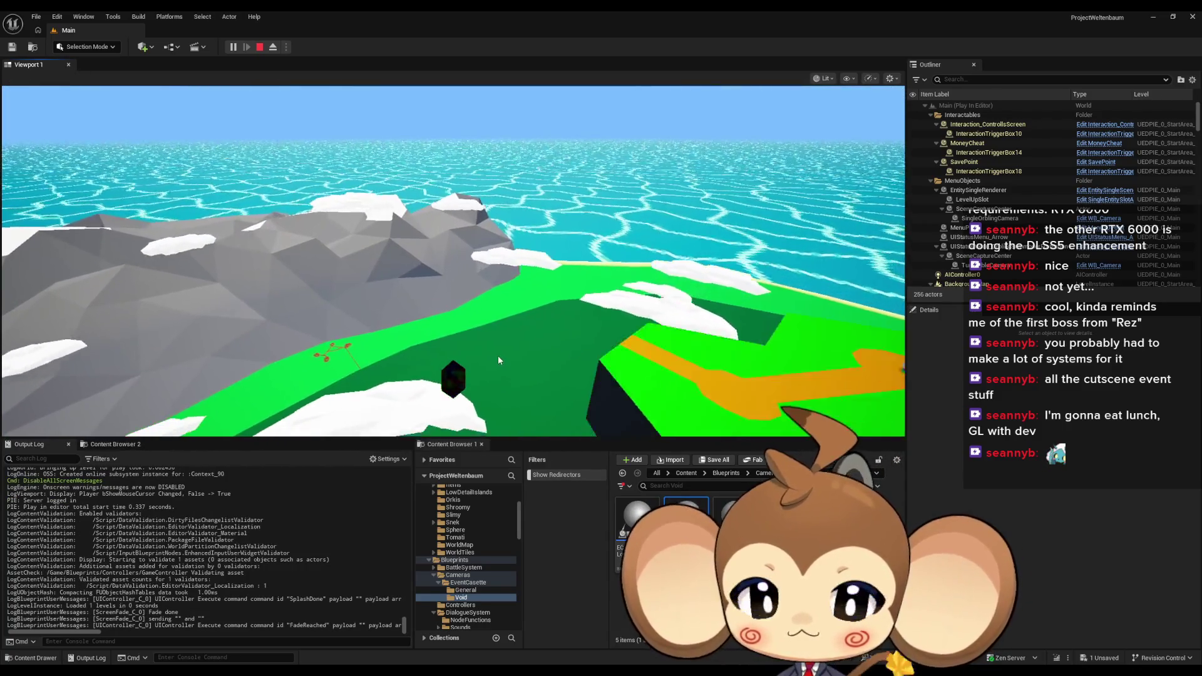
{"action": "left_click", "coordinate": [233, 48]}
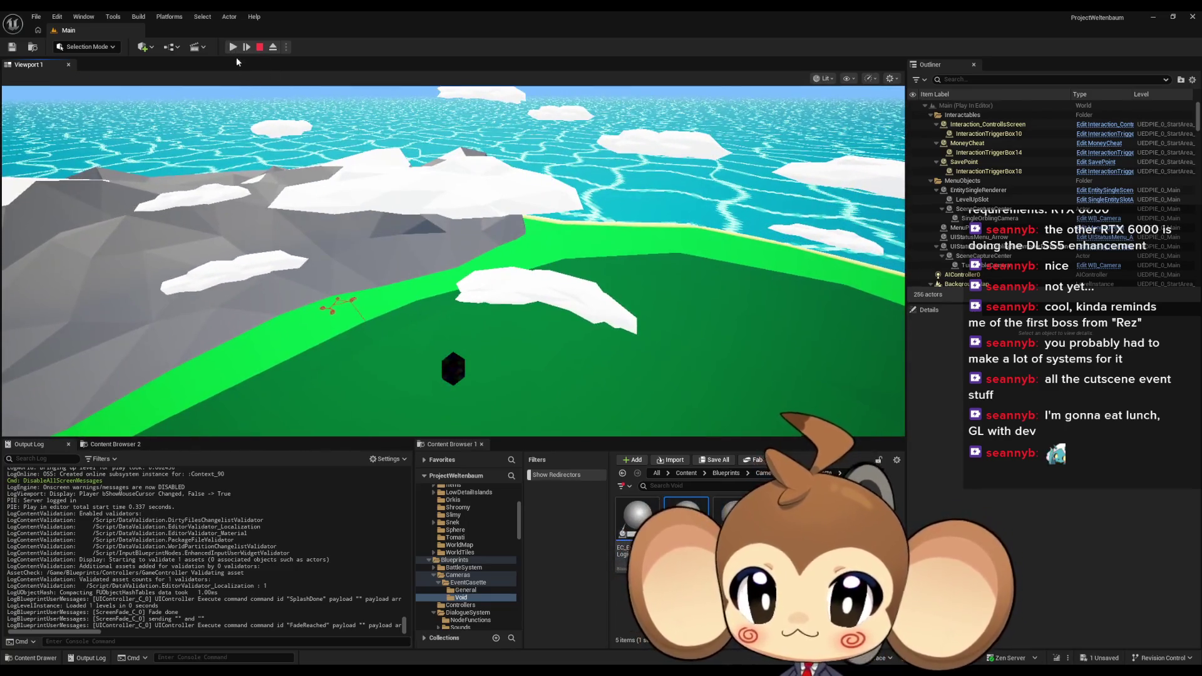
{"action": "left_click", "coordinate": [273, 46]}
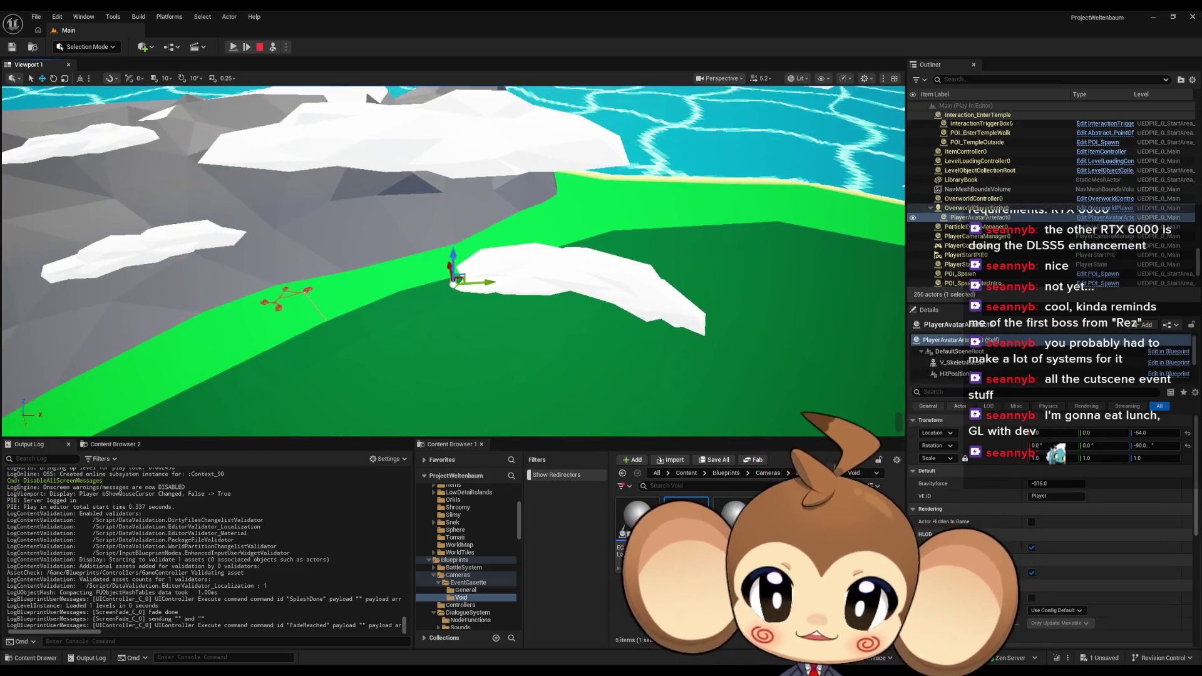
{"action": "left_click", "coordinate": [974, 209]}
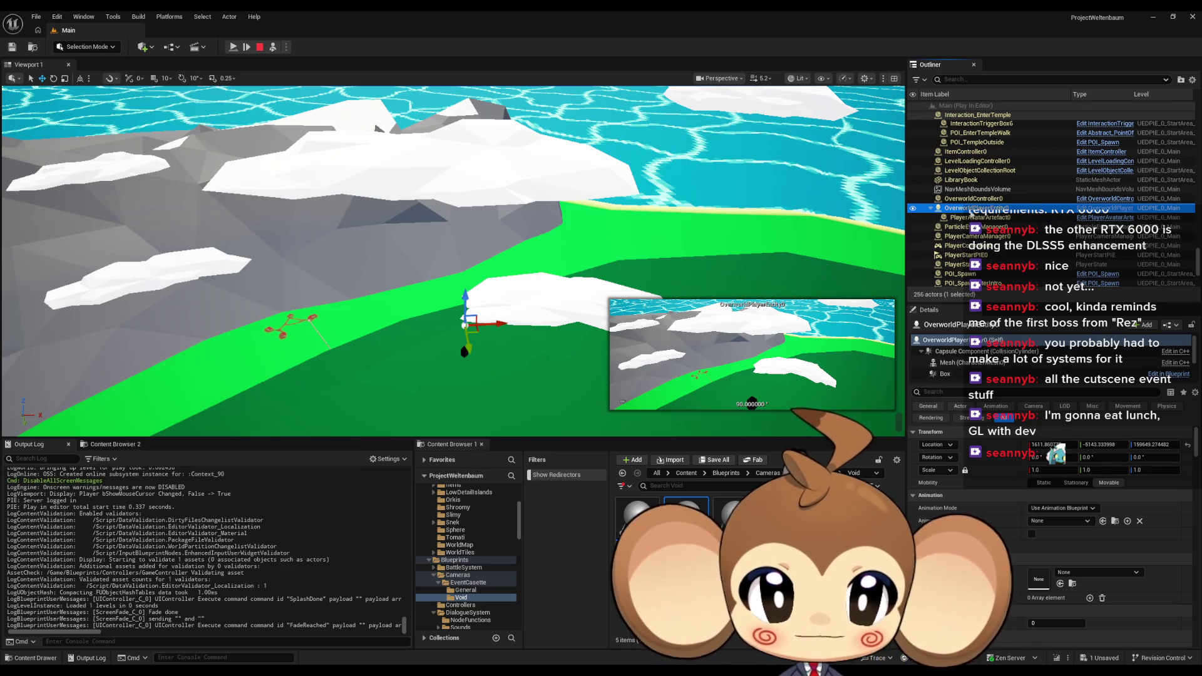
{"action": "scroll", "coordinate": [961, 344], "scroll_direction": "down", "scroll_amount": 2}
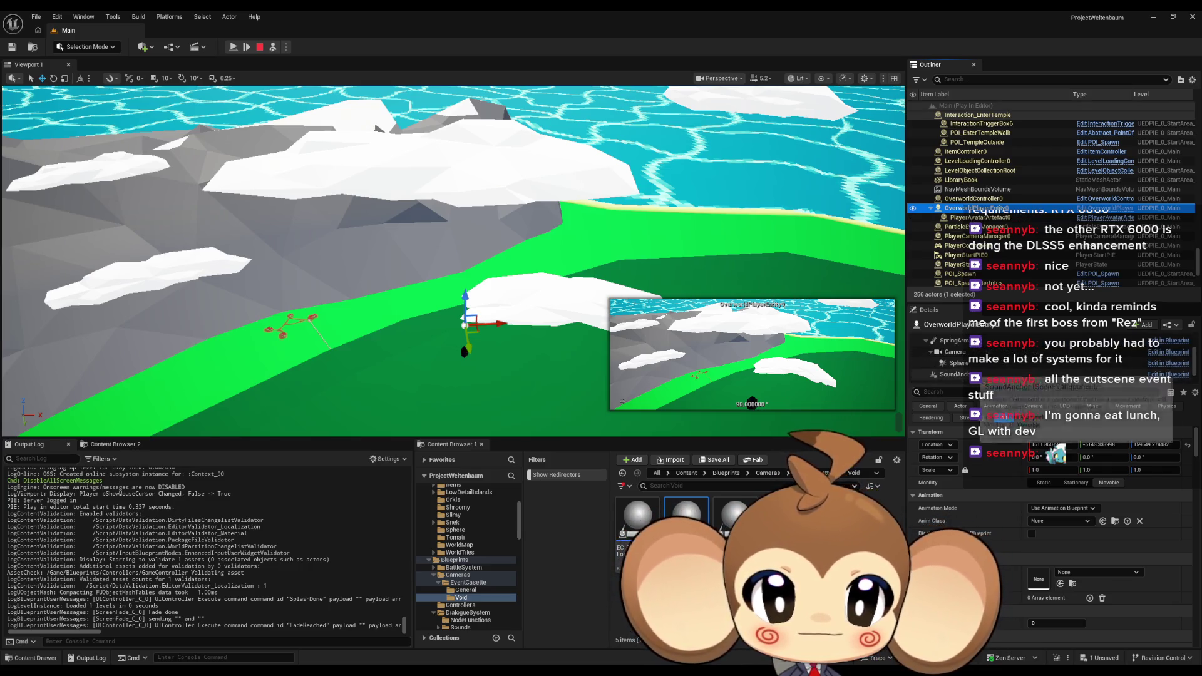
{"action": "left_click", "coordinate": [954, 340]}
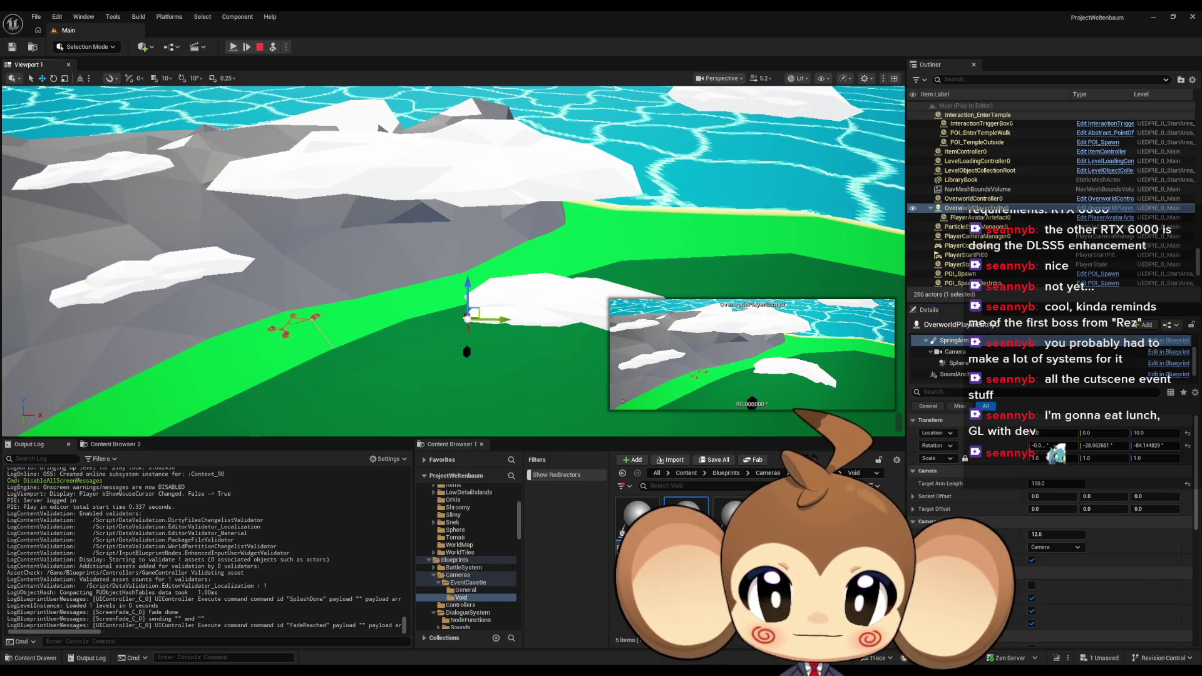
{"action": "key", "text": "f"}
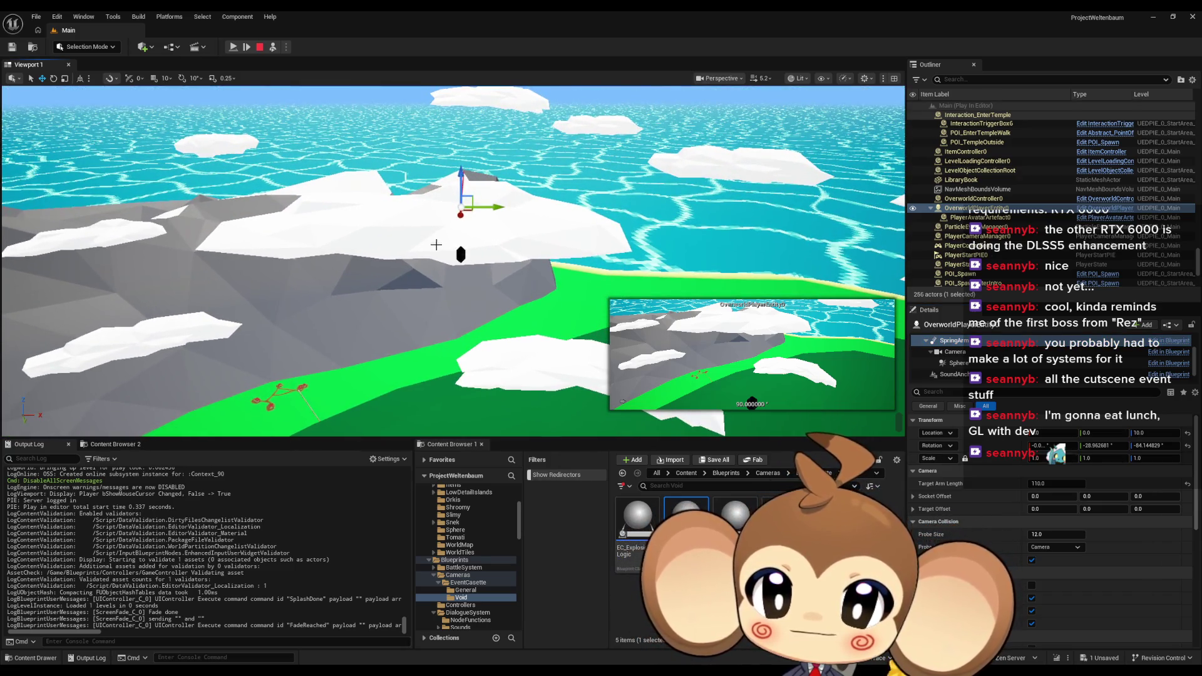
{"action": "left_click", "coordinate": [462, 254]}
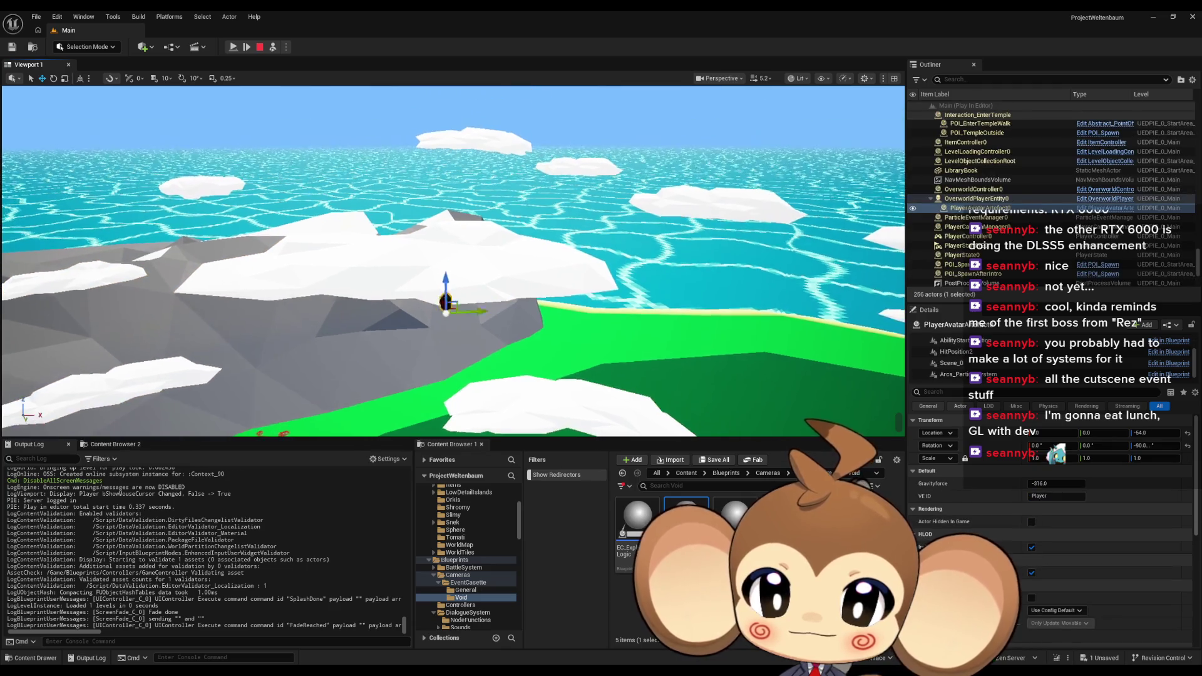
{"action": "key", "text": "f"}
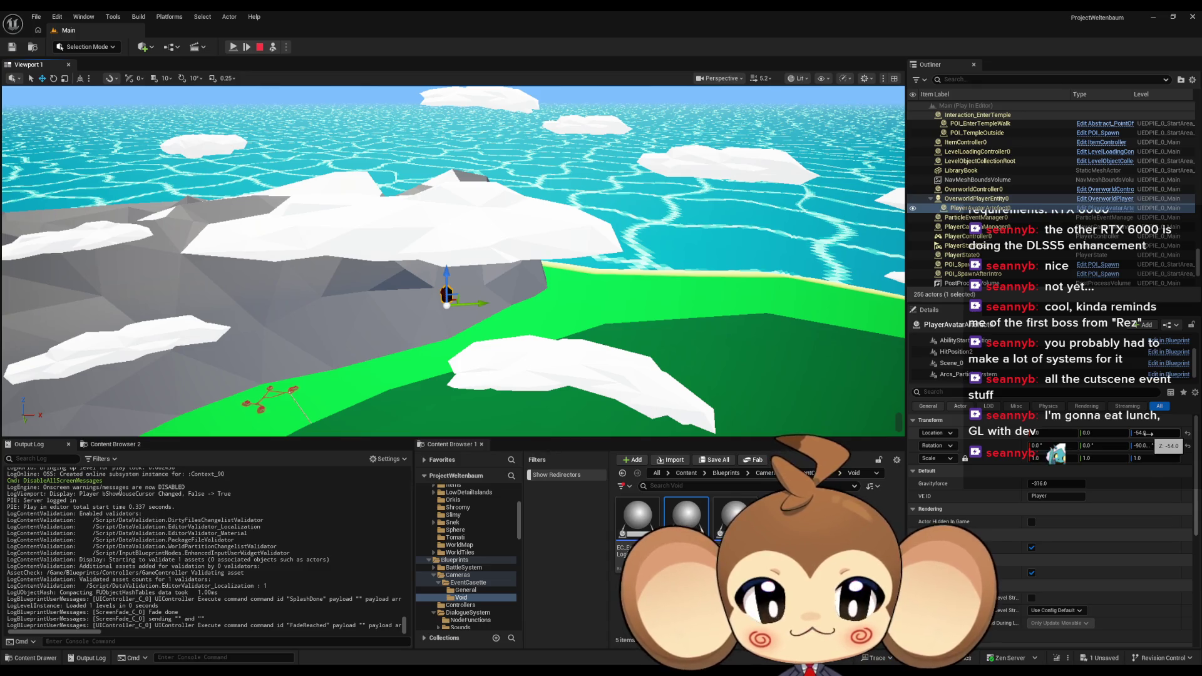
{"action": "left_click", "coordinate": [976, 198]}
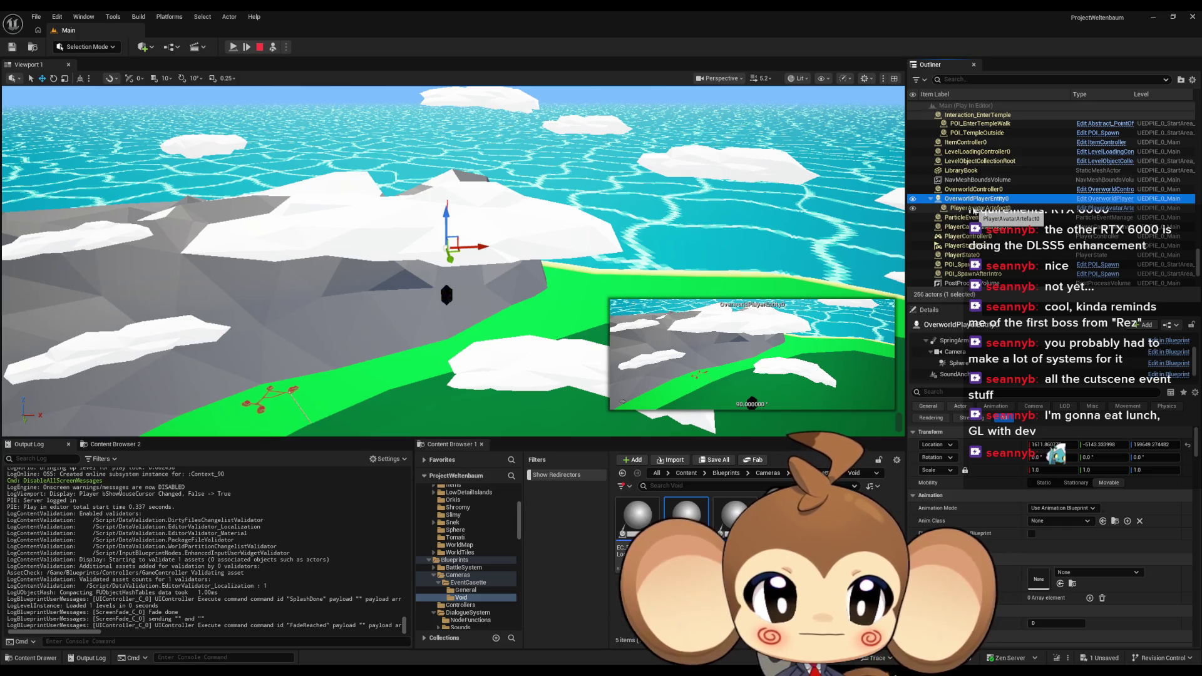
{"action": "left_click", "coordinate": [978, 208]}
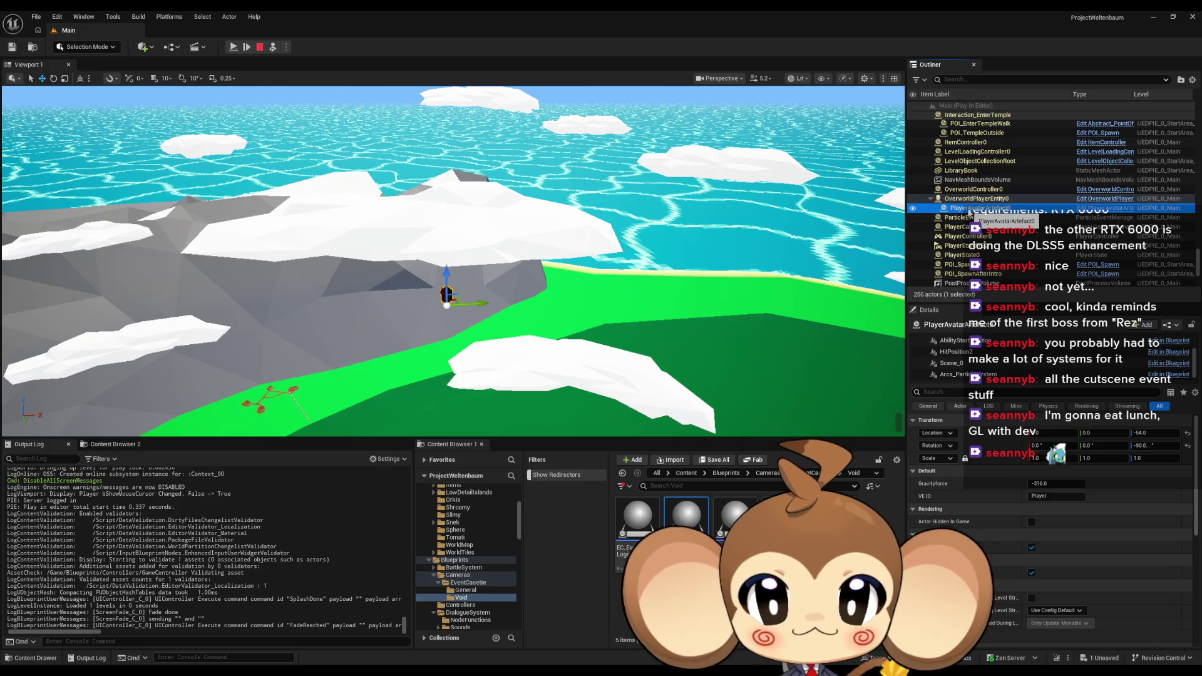
{"action": "scroll", "coordinate": [984, 349], "scroll_direction": "down", "scroll_amount": 1}
{"action": "scroll", "coordinate": [977, 351], "scroll_direction": "up", "scroll_amount": 3}
{"action": "left_click", "coordinate": [964, 349]}
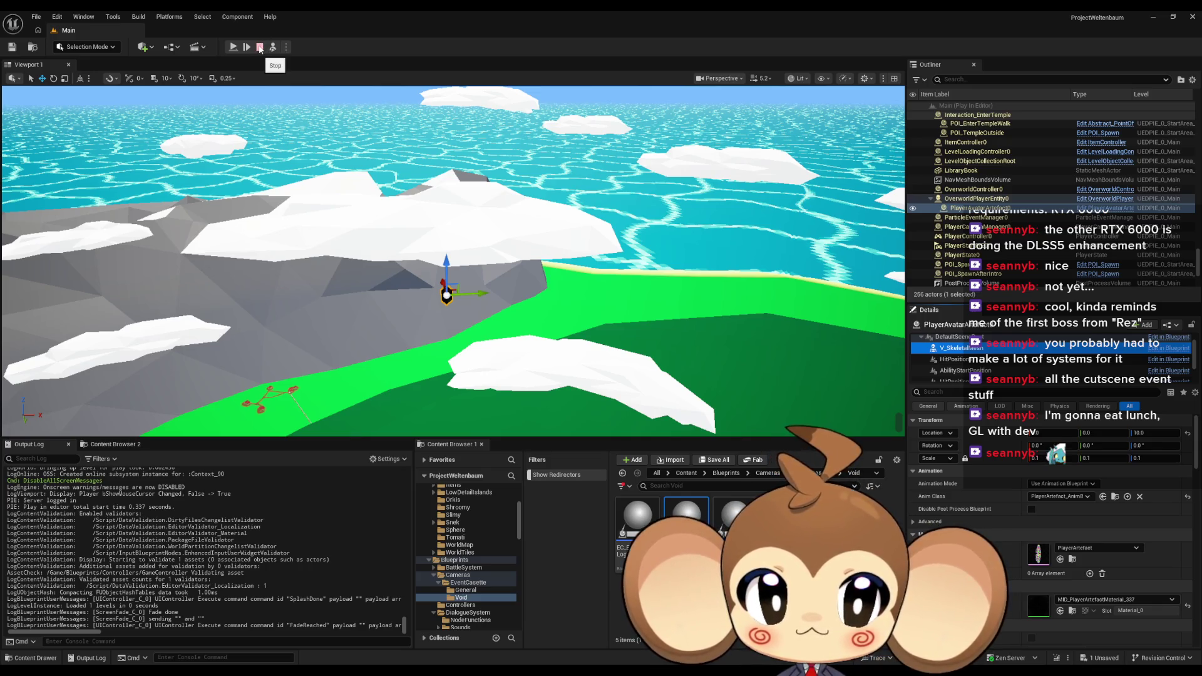
{"action": "left_click", "coordinate": [259, 48]}
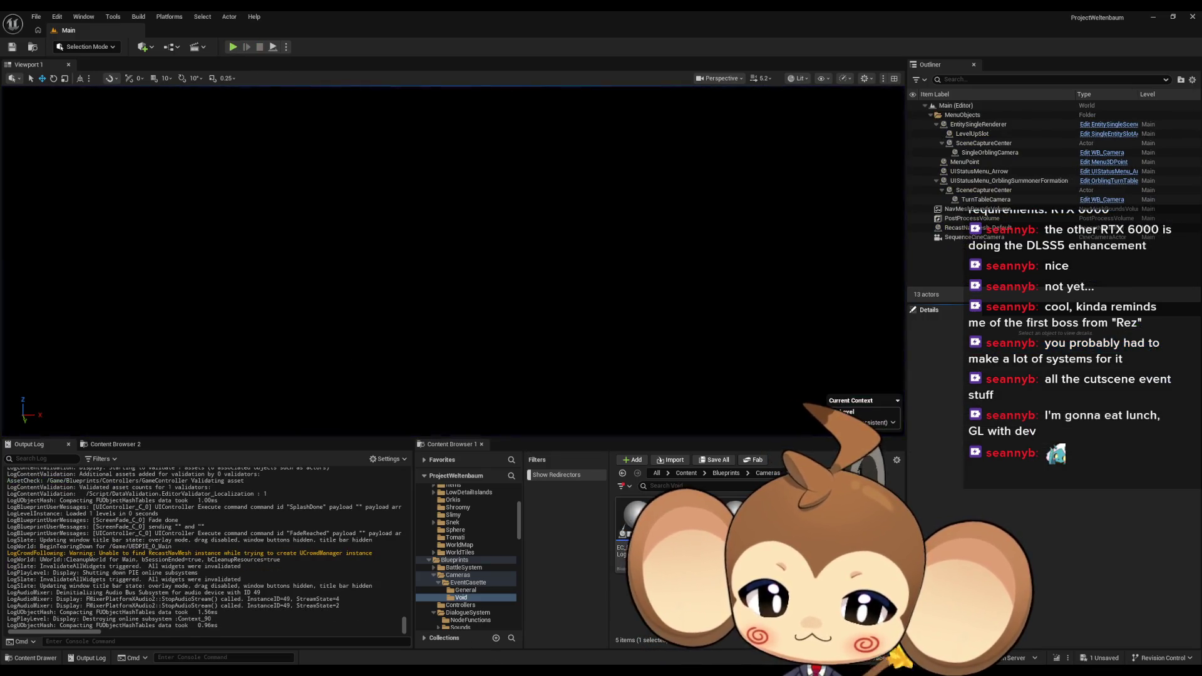
{"action": "mouse_move", "coordinate": [577, 649]}
{"action": "left_click", "coordinate": [632, 628]}
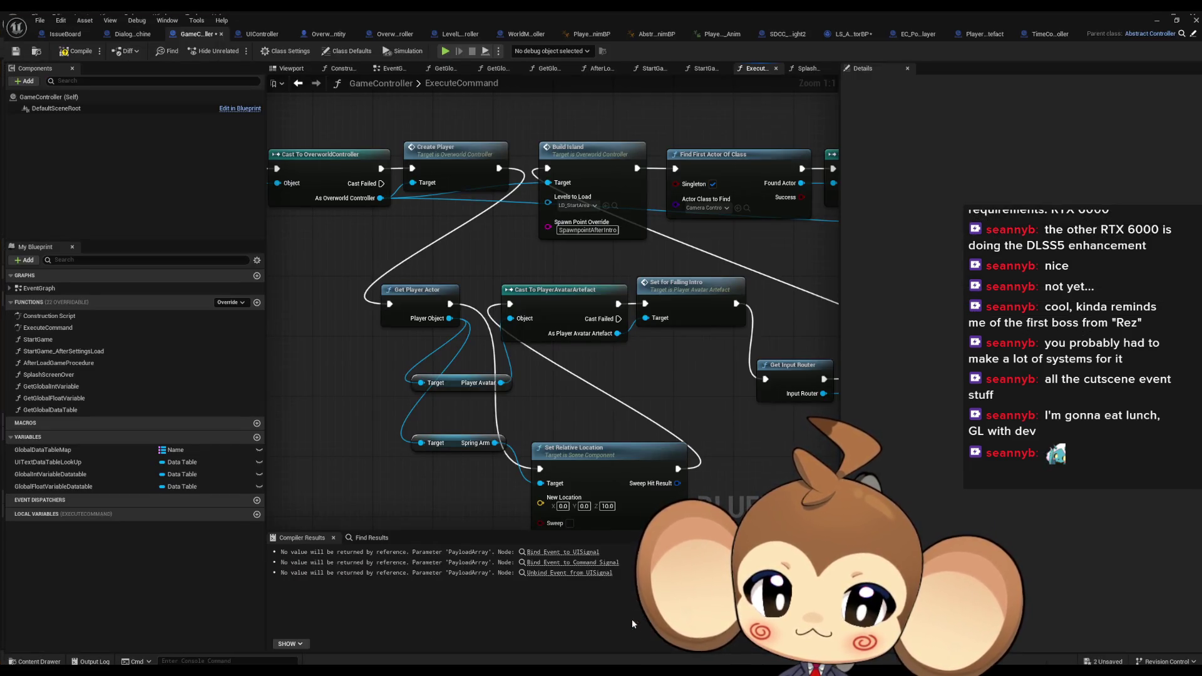
{"action": "left_click_drag", "start_coordinate": [632, 445], "coordinate": [569, 414]}
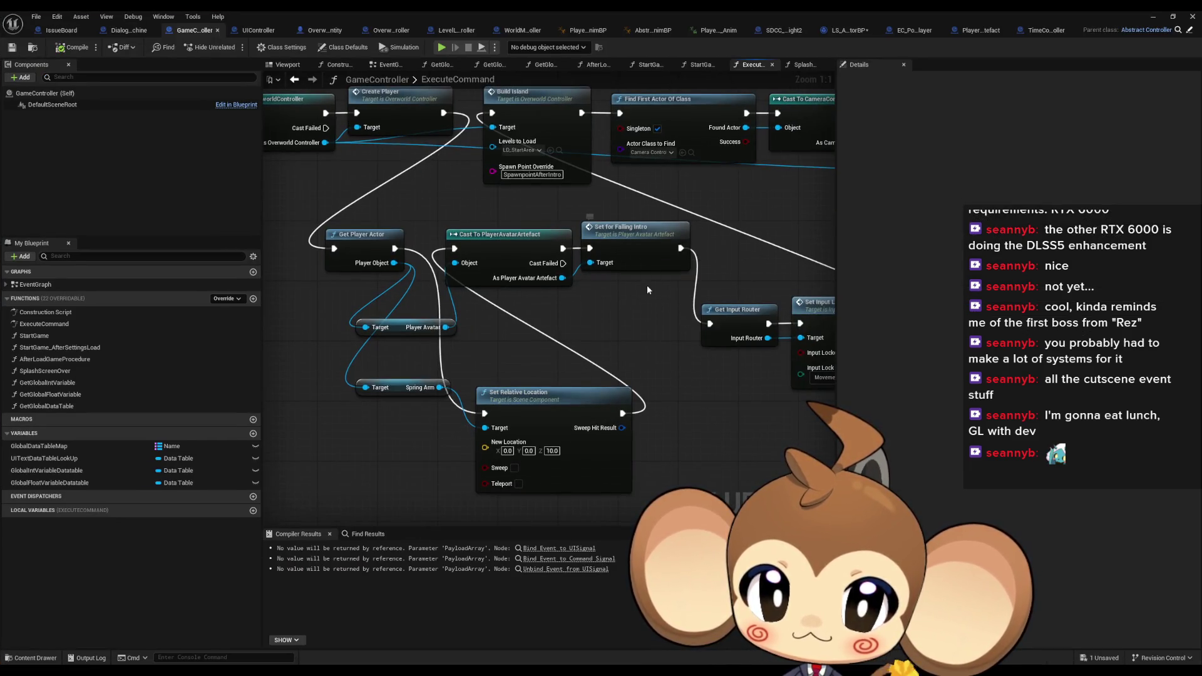
{"action": "double_click", "coordinate": [609, 250]}
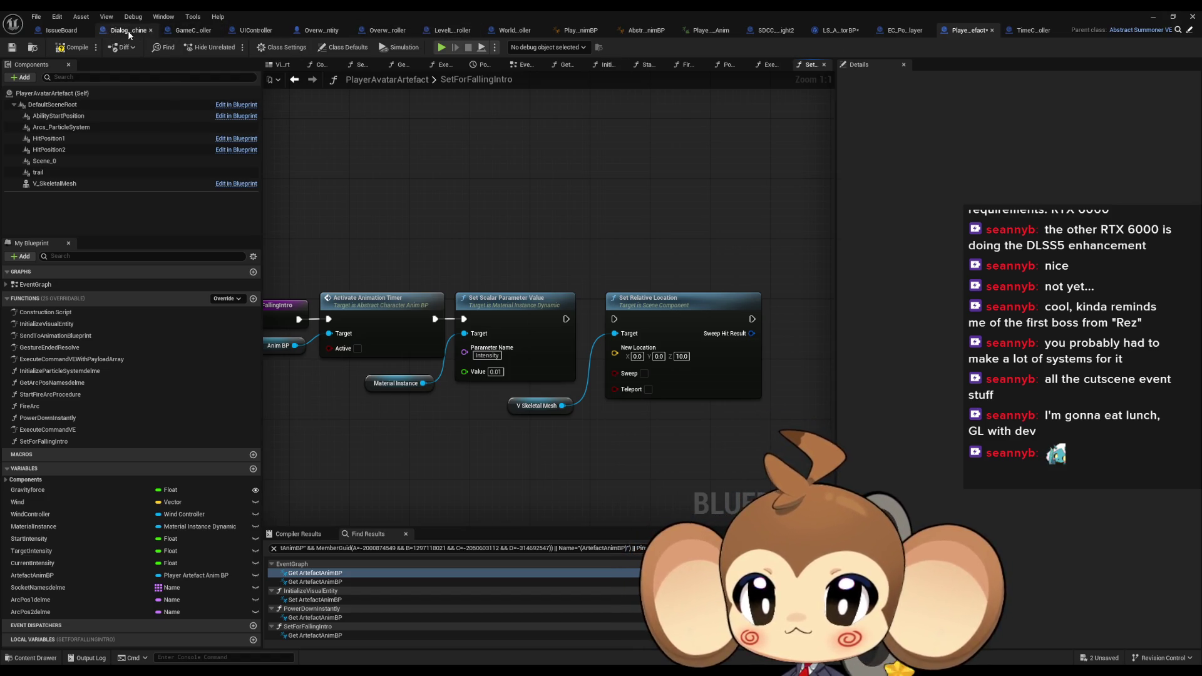
{"action": "left_click", "coordinate": [330, 33]}
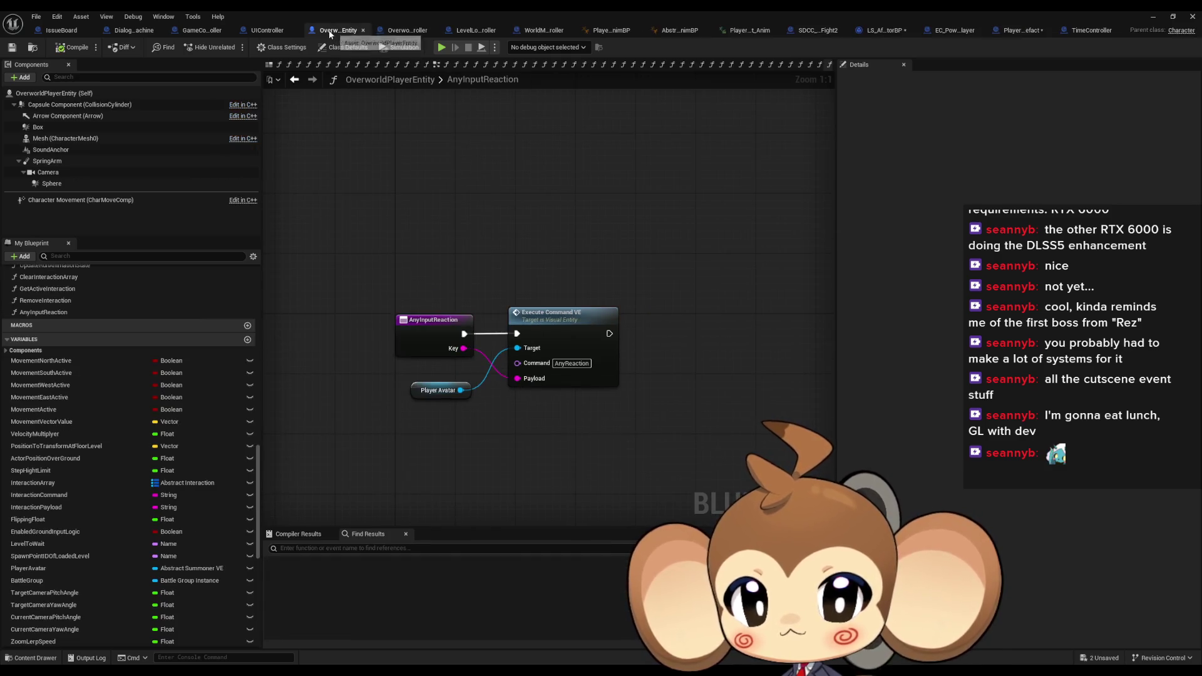
{"action": "left_click", "coordinate": [55, 161]}
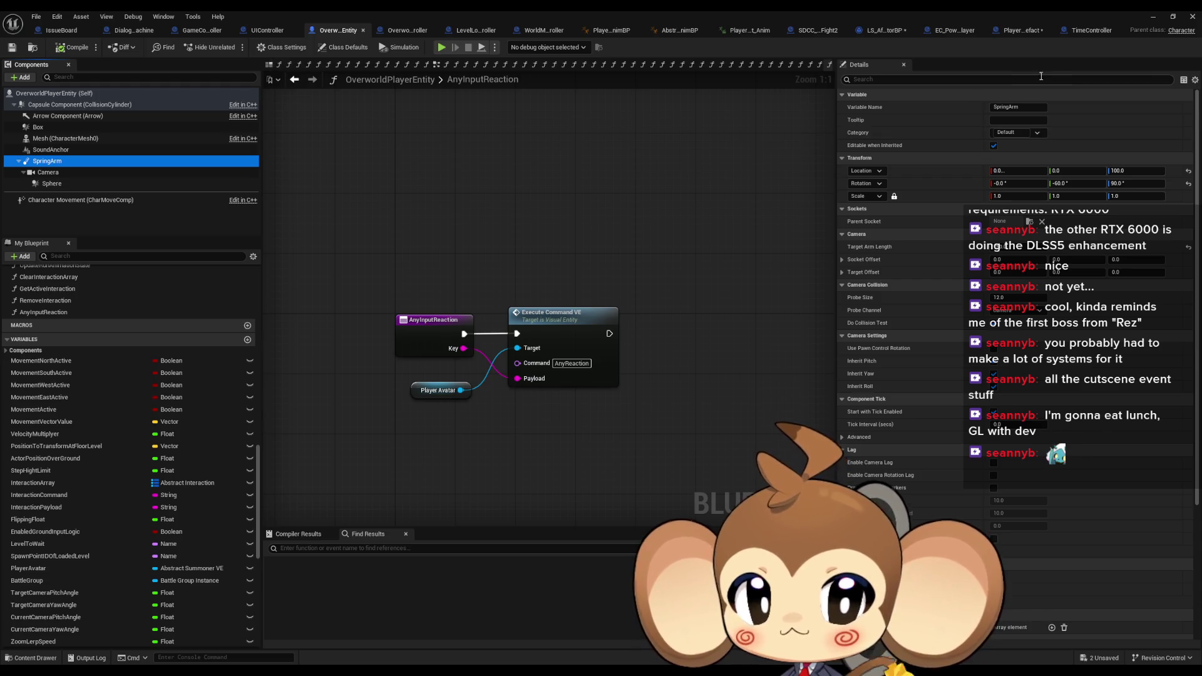
{"action": "left_click", "coordinate": [1012, 30]}
{"action": "left_click", "coordinate": [282, 65]}
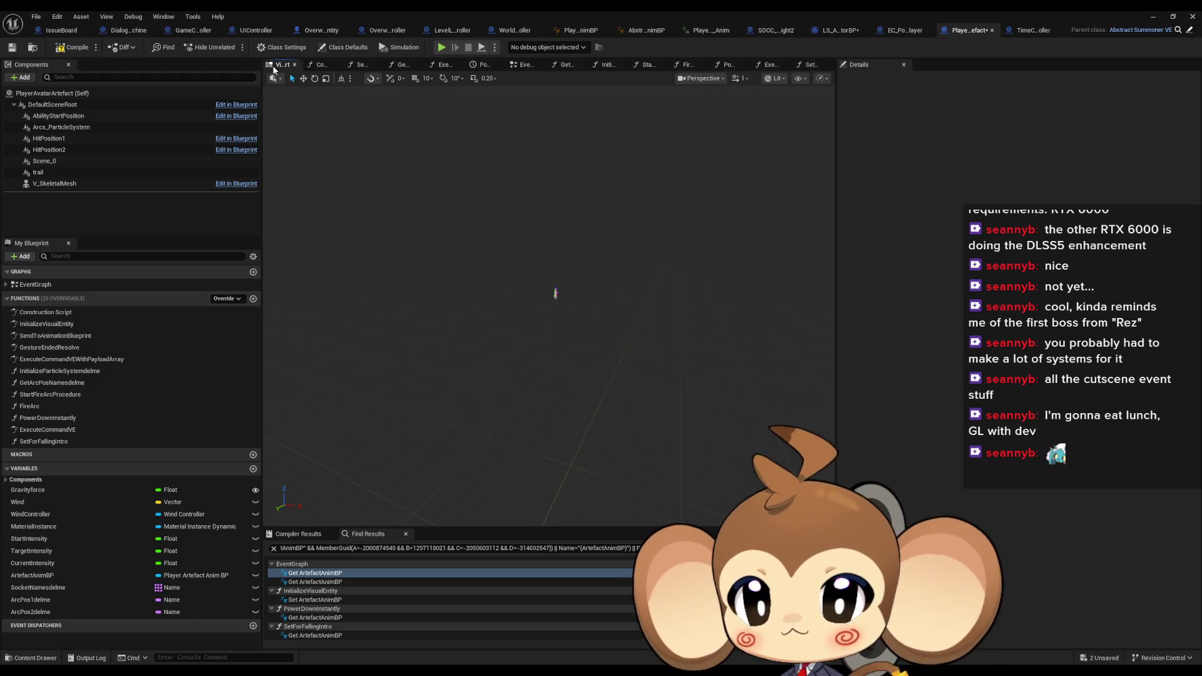
{"action": "left_click", "coordinate": [555, 290]}
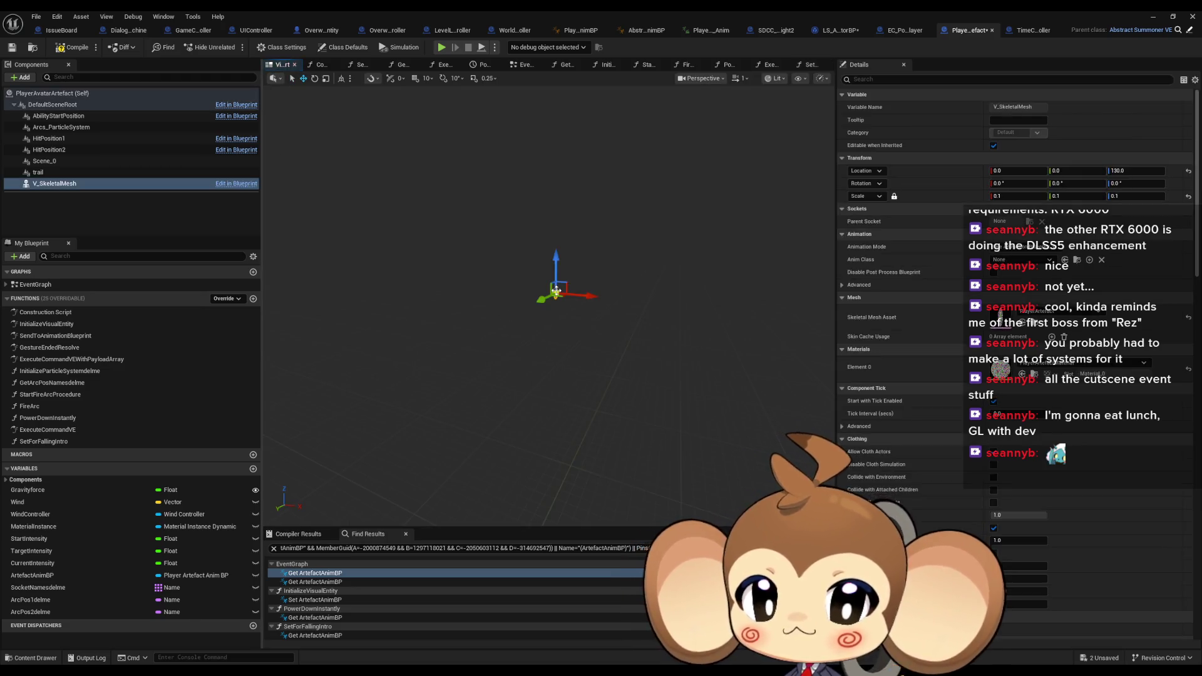
{"action": "left_click_drag", "start_coordinate": [576, 310], "coordinate": [610, 281]}
{"action": "key", "text": "f"}
{"action": "scroll", "coordinate": [577, 315], "scroll_direction": "down", "scroll_amount": 5}
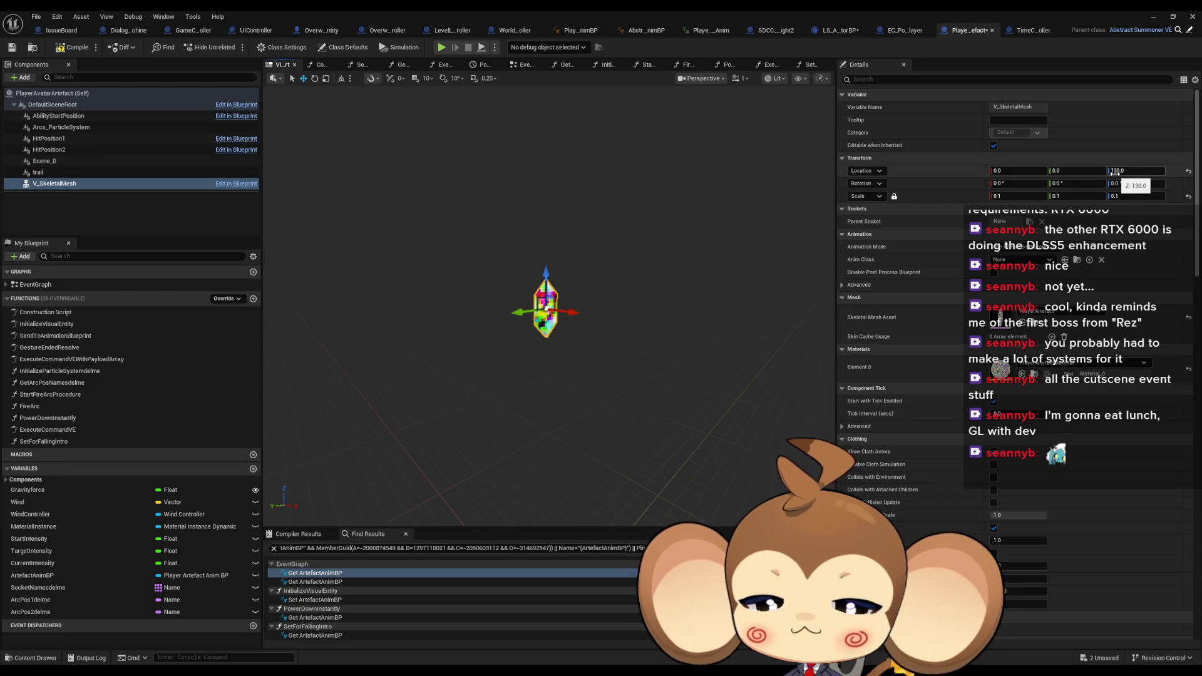
{"action": "left_click", "coordinate": [1192, 16]}
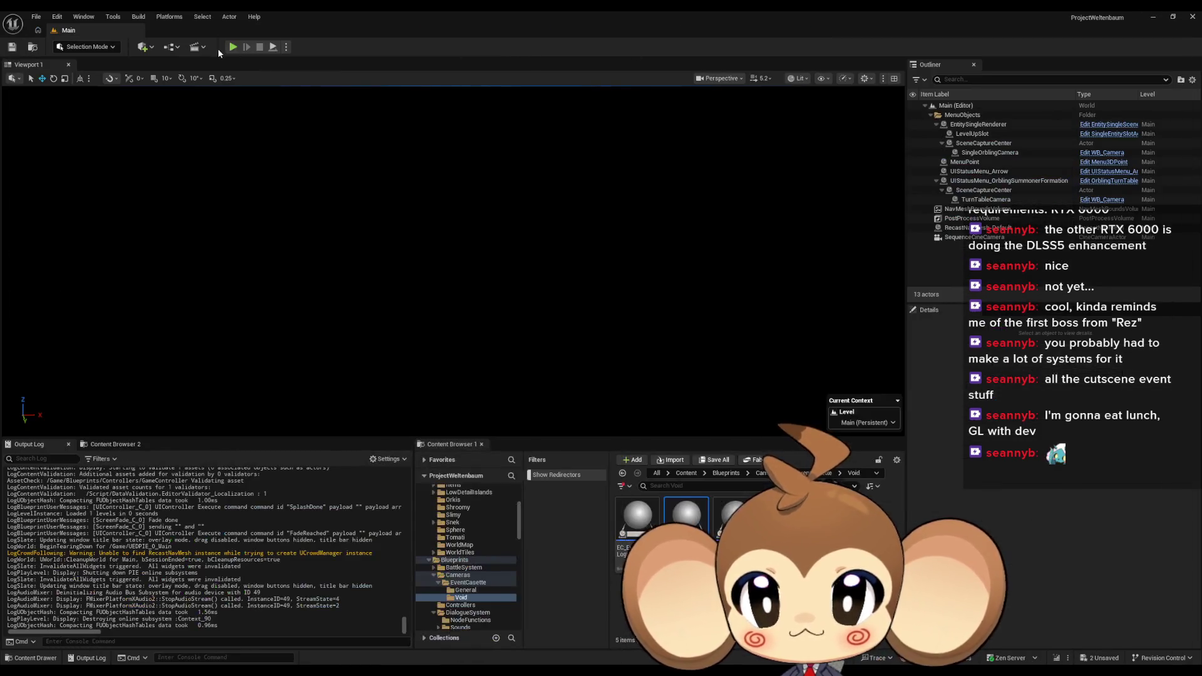
Start a new play test, pause it, and eject from the player view
{"action": "left_click", "coordinate": [234, 47]}
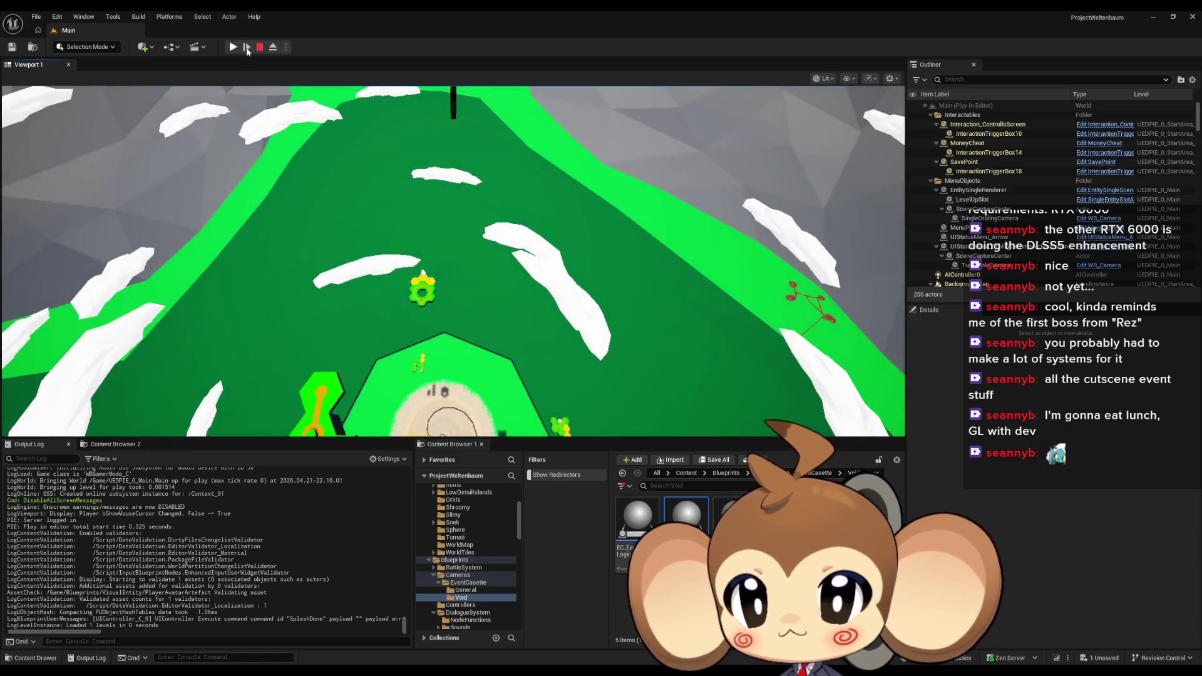
{"action": "left_click", "coordinate": [234, 48]}
{"action": "left_click", "coordinate": [273, 47]}
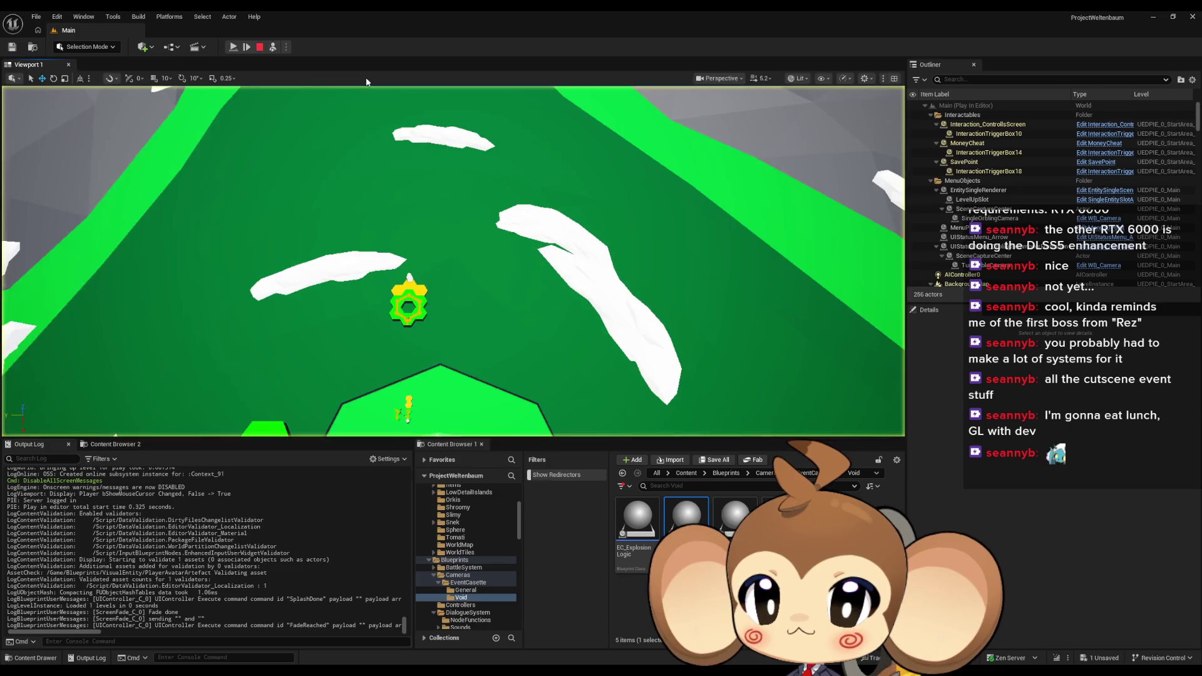
Select and frame the player artefact and overworld player entity, then stop the play test
{"action": "left_click", "coordinate": [479, 187]}
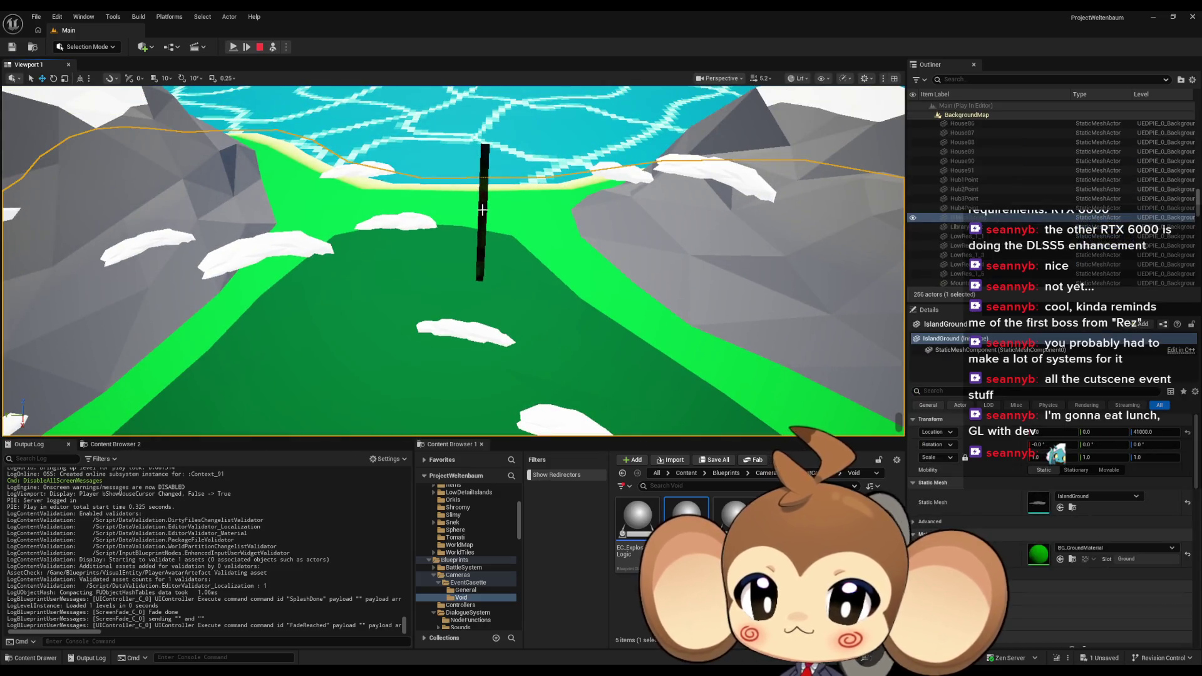
{"action": "left_click", "coordinate": [483, 206]}
{"action": "key", "text": "f"}
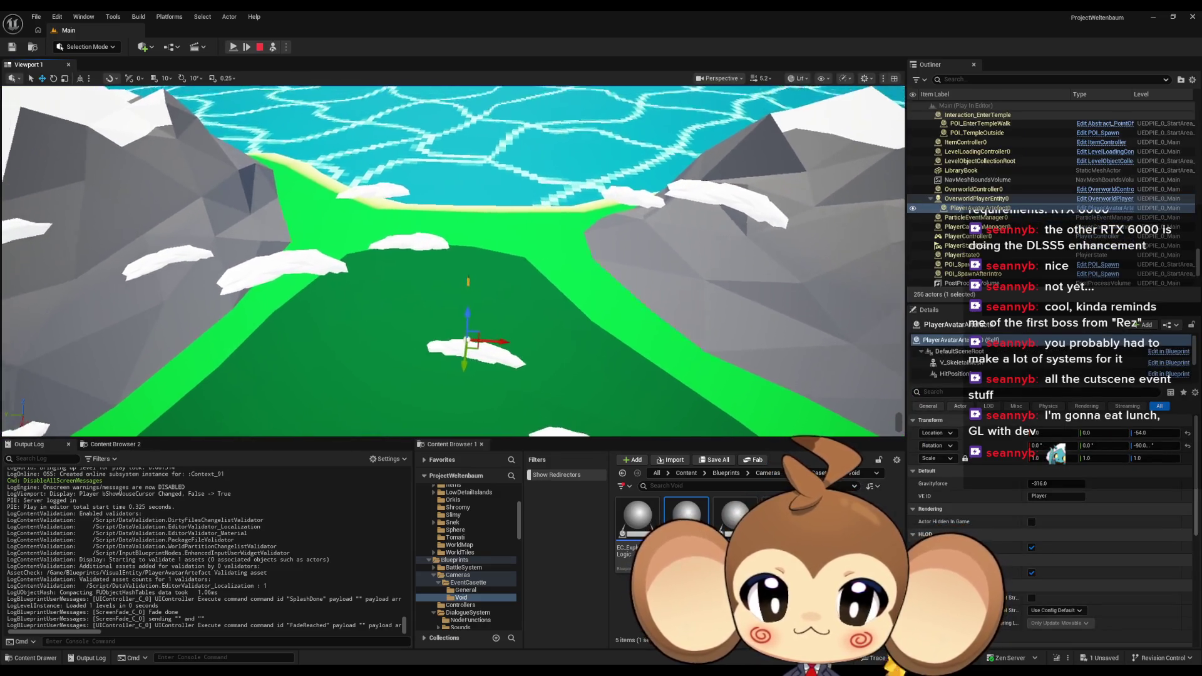
{"action": "left_click_drag", "start_coordinate": [521, 288], "coordinate": [507, 294]}
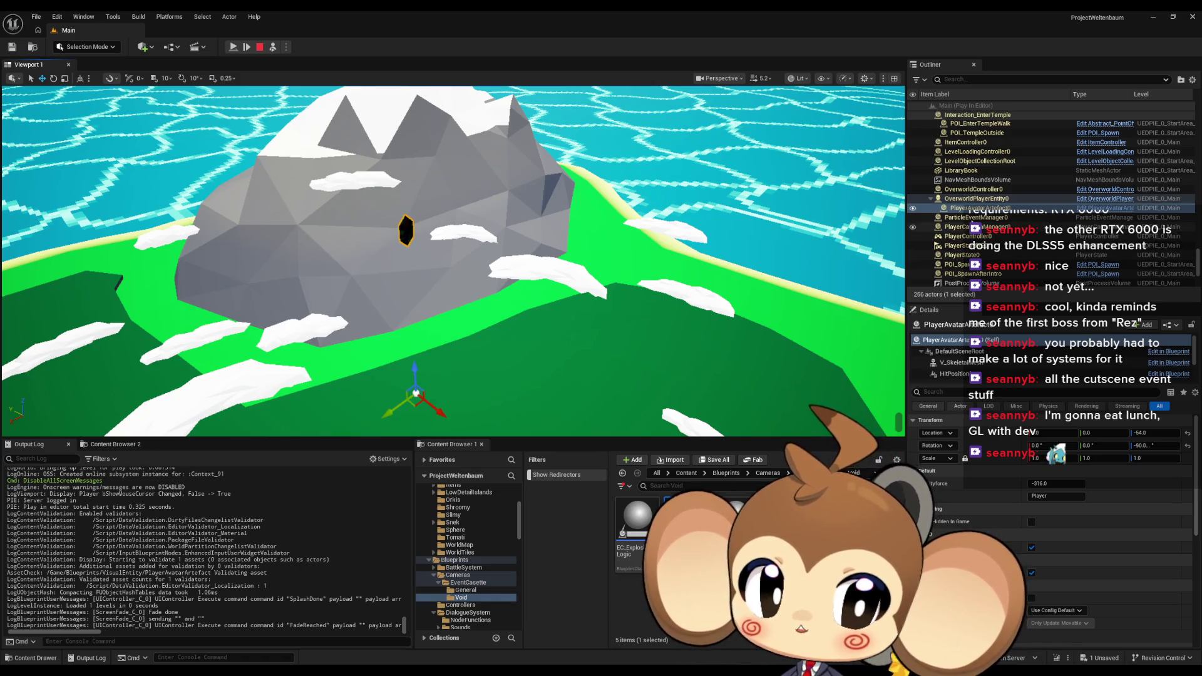
{"action": "left_click", "coordinate": [977, 198]}
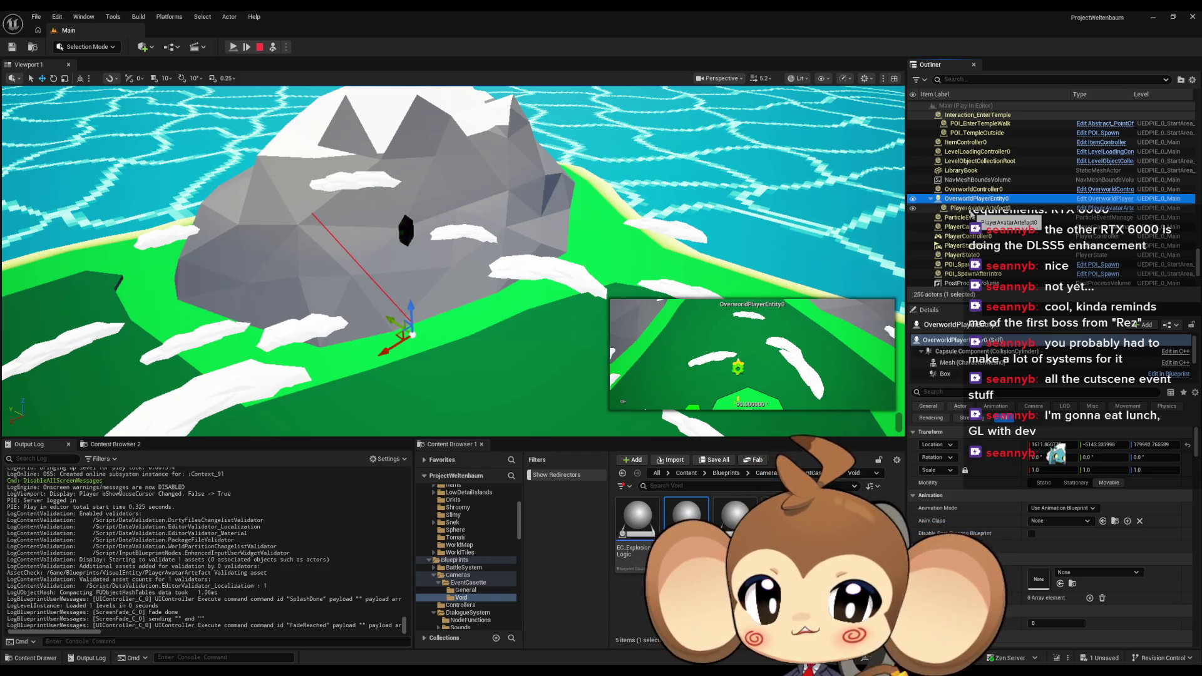
{"action": "left_click", "coordinate": [970, 211]}
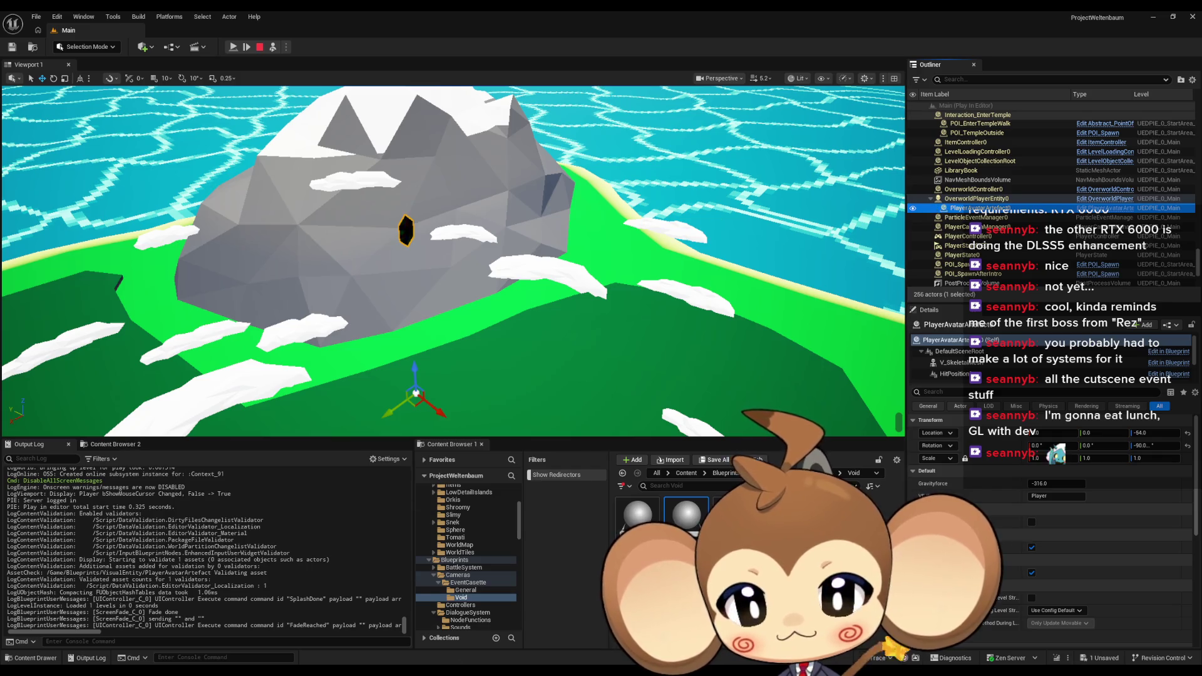
{"action": "left_click", "coordinate": [259, 46]}
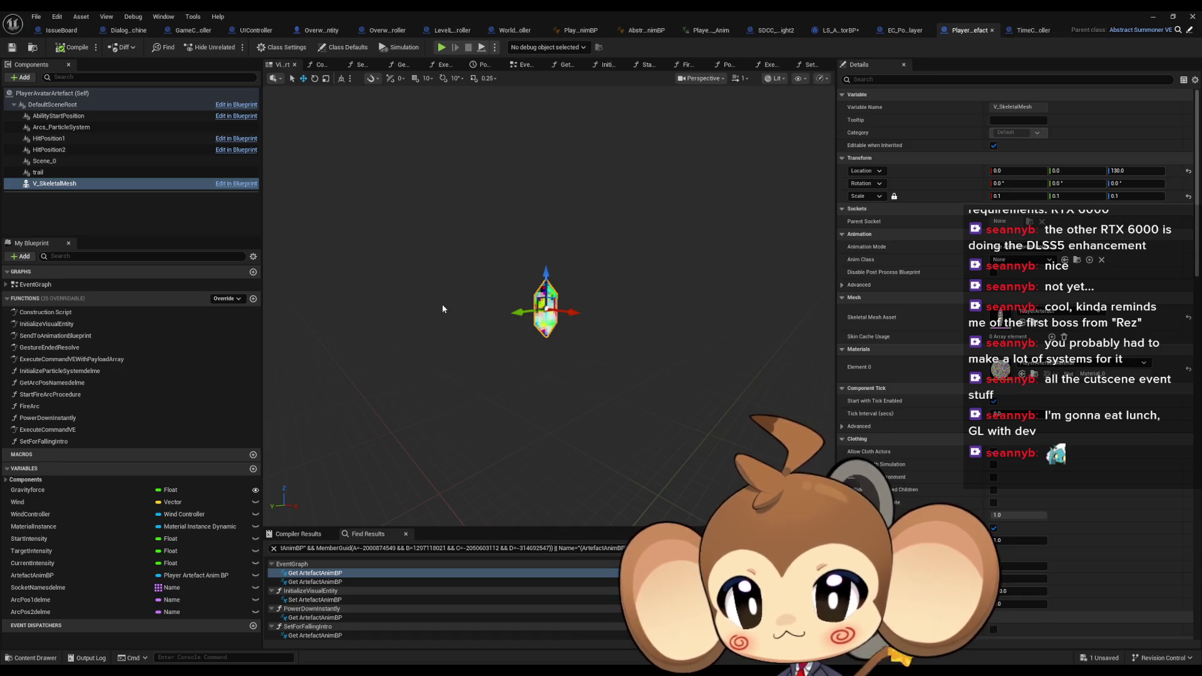
Review the artefact's Class Defaults, then GameController's ExecuteCommand graph and its viewport
{"action": "left_click", "coordinate": [332, 47]}
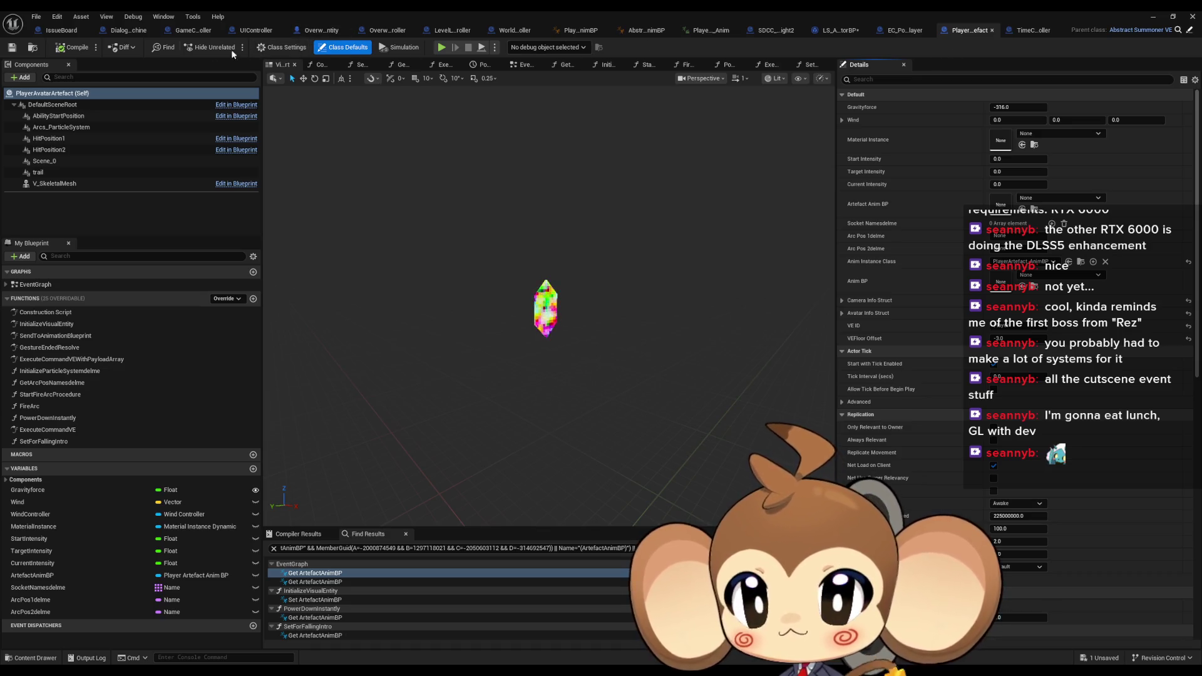
{"action": "left_click", "coordinate": [190, 32]}
{"action": "left_click", "coordinate": [619, 338]}
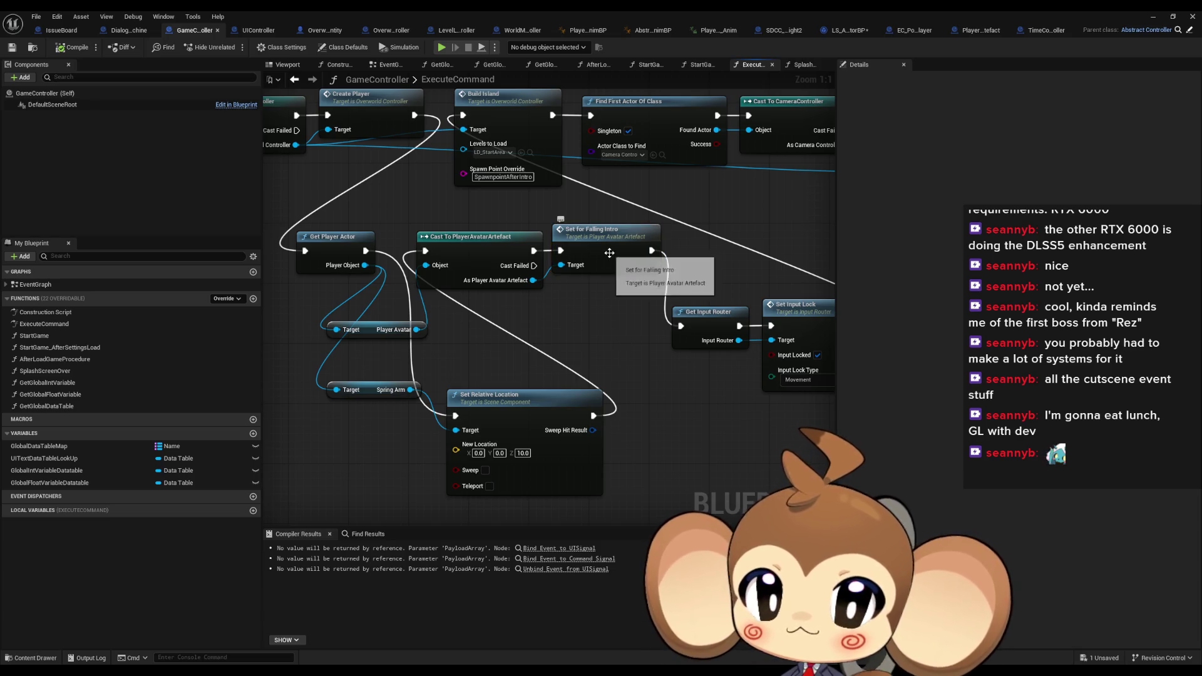
{"action": "left_click_drag", "start_coordinate": [558, 347], "coordinate": [611, 348]}
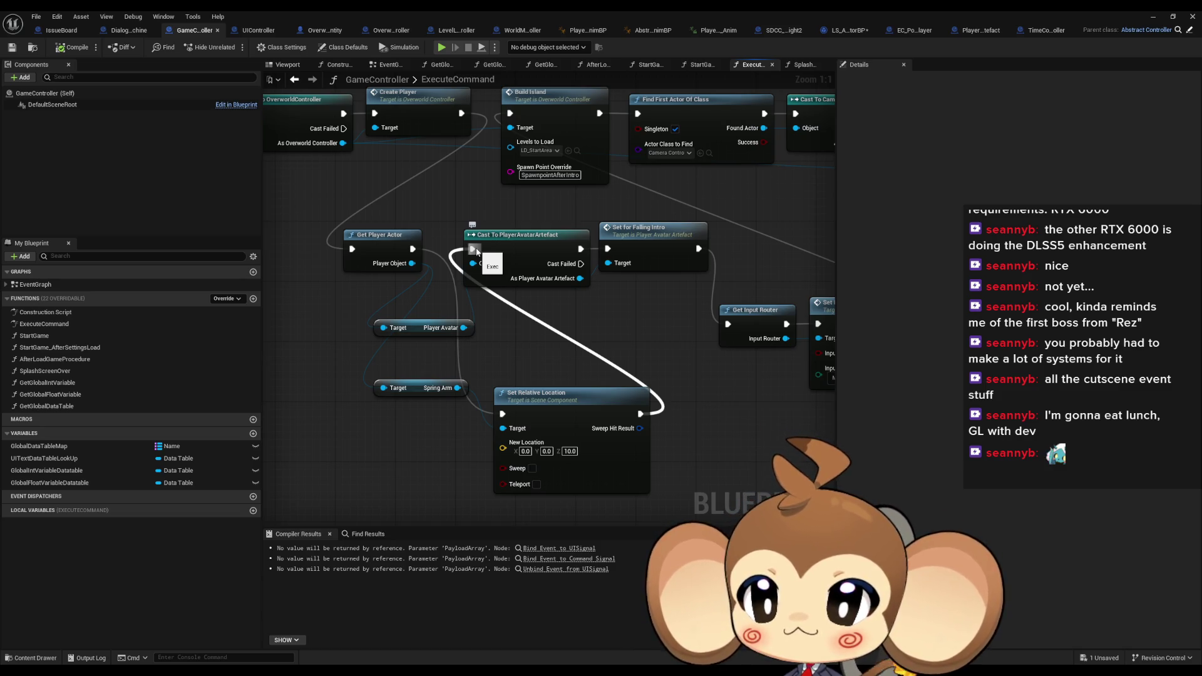
{"action": "left_click", "coordinate": [279, 66]}
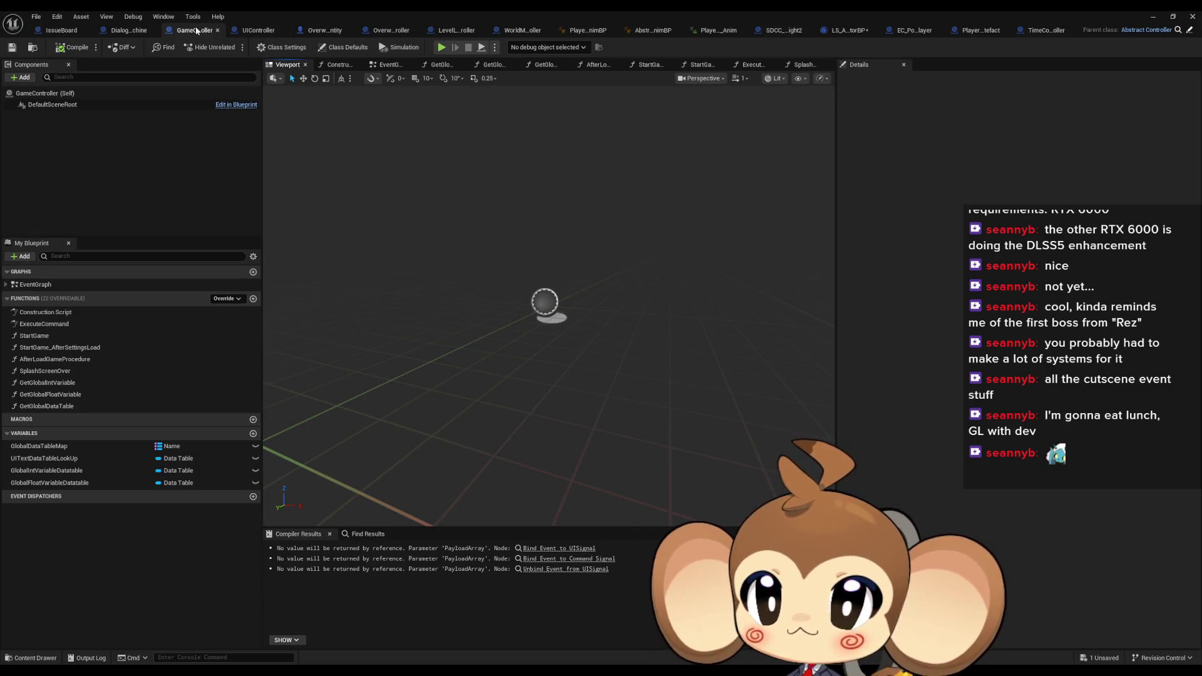
{"action": "left_click", "coordinate": [325, 32]}
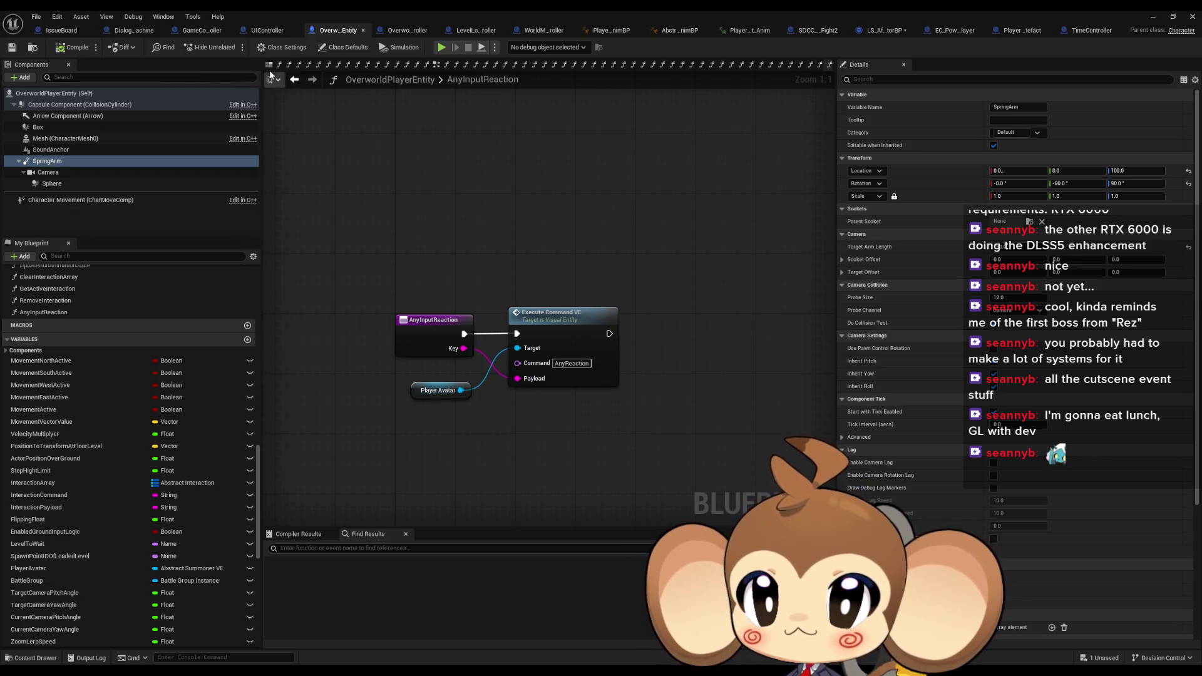
Frame OverworldPlayerEntity's viewport on its capsule, spring arm and camera
{"action": "left_click", "coordinate": [269, 65]}
{"action": "mouse_move", "coordinate": [454, 310]}
{"action": "left_mouse_down"}
{"action": "mouse_move", "coordinate": [515, 332]}
{"action": "mouse_move", "coordinate": [592, 322]}
{"action": "left_mouse_up"}
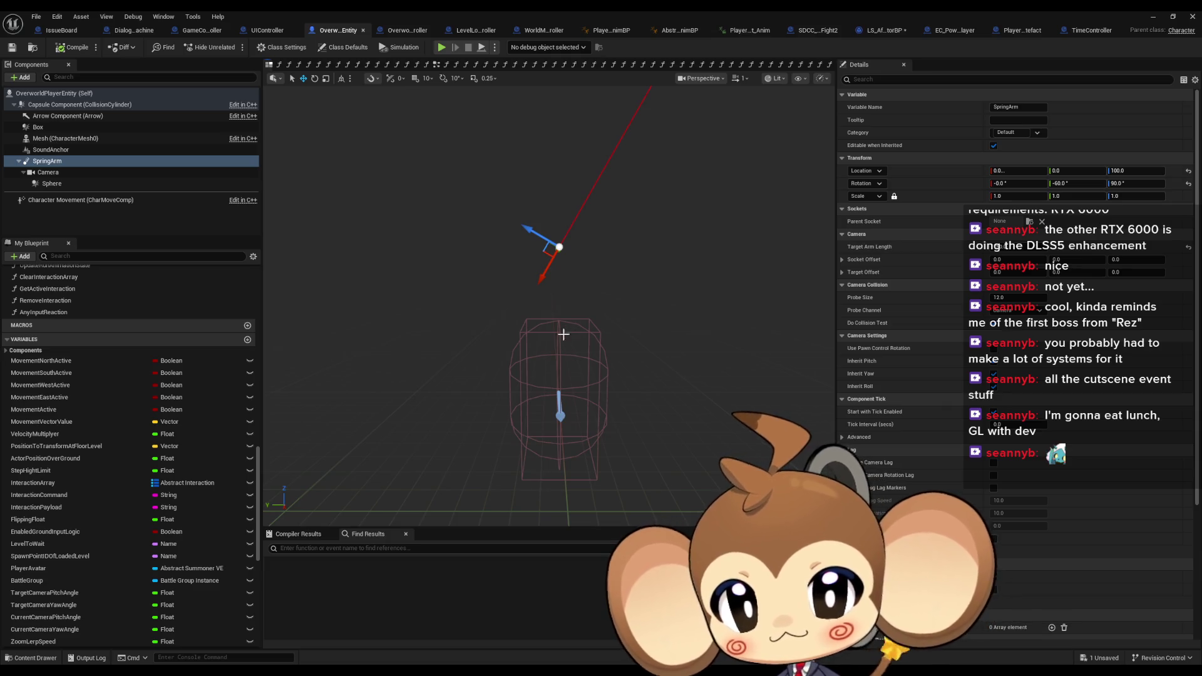
{"action": "left_click_drag", "start_coordinate": [554, 432], "coordinate": [554, 432]}
{"action": "left_click_drag", "start_coordinate": [565, 492], "coordinate": [572, 429]}
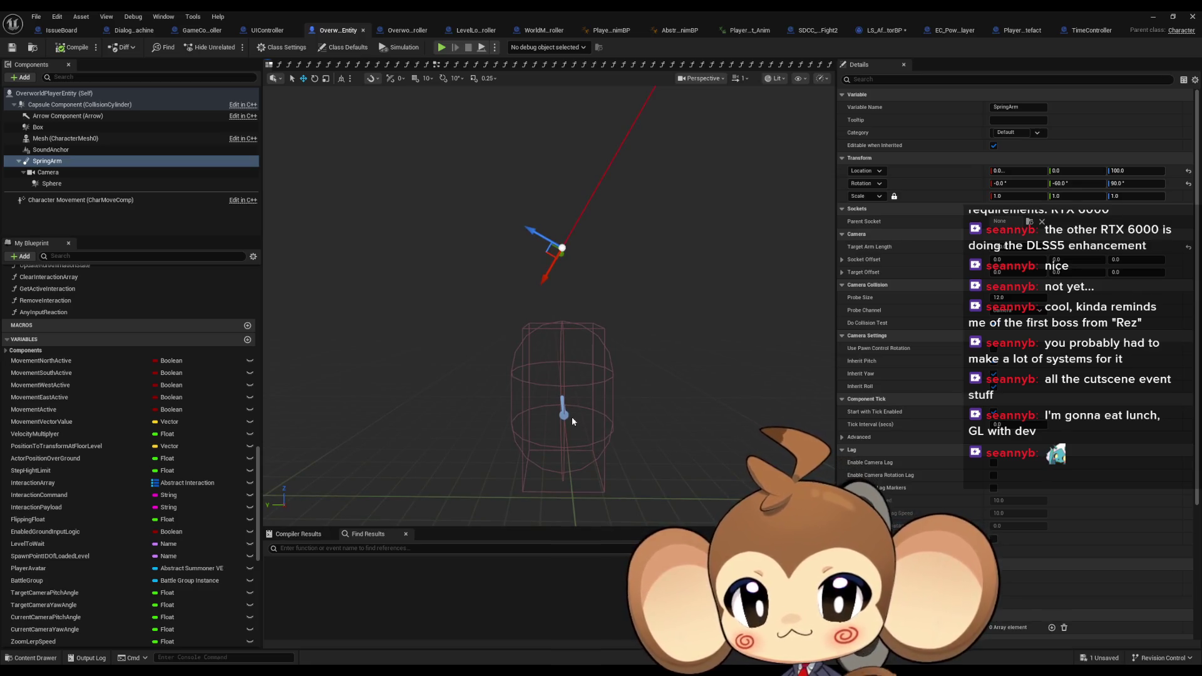
{"action": "left_click_drag", "start_coordinate": [587, 363], "coordinate": [587, 364]}
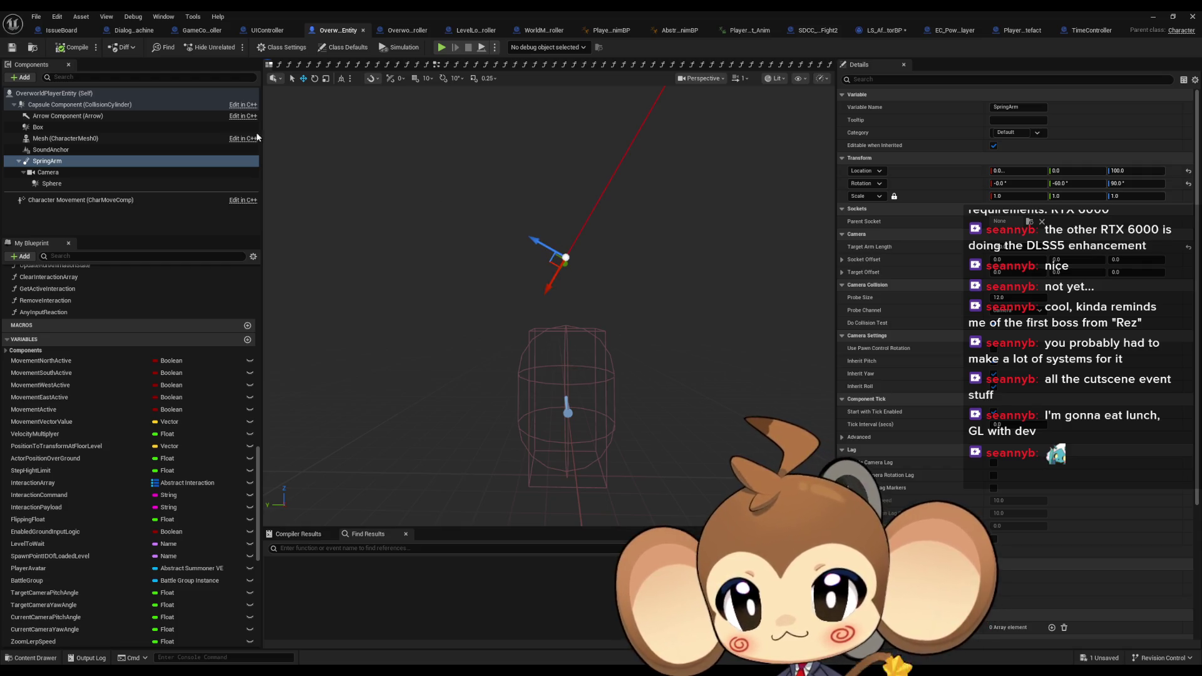
With world-axis handles, drag the SpringArm down to about Z -49, then reset Location Z to 100
{"action": "left_click", "coordinate": [341, 79]}
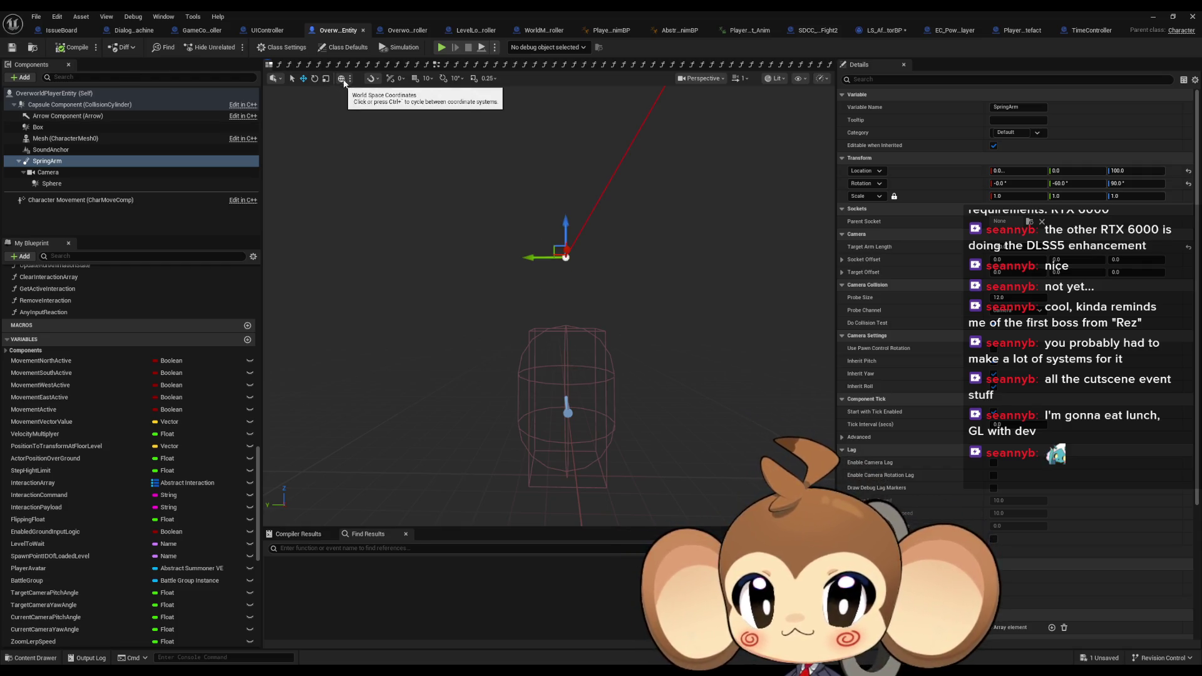
{"action": "left_click_drag", "start_coordinate": [565, 224], "coordinate": [564, 213]}
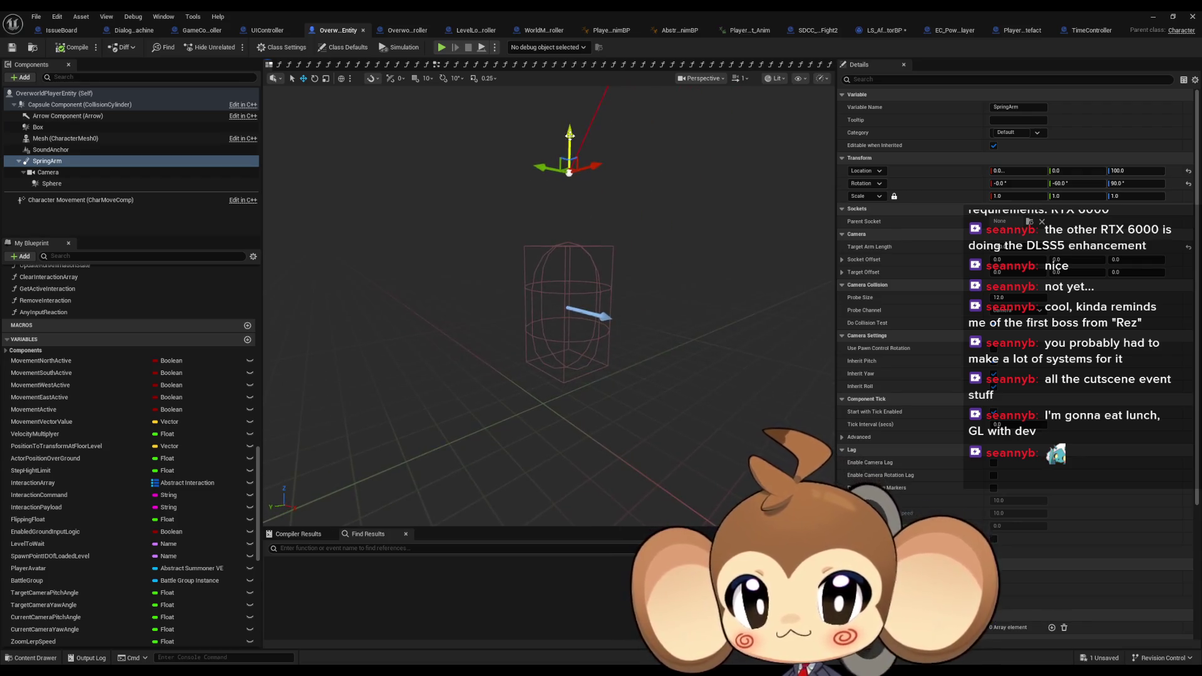
{"action": "mouse_move", "coordinate": [568, 135]}
{"action": "left_mouse_down"}
{"action": "mouse_move", "coordinate": [571, 351]}
{"action": "mouse_move", "coordinate": [550, 311]}
{"action": "mouse_move", "coordinate": [568, 339]}
{"action": "left_mouse_up"}
{"action": "left_click_drag", "start_coordinate": [548, 188], "coordinate": [539, 238]}
{"action": "scroll", "coordinate": [548, 301], "scroll_direction": "down", "scroll_amount": 3}
{"action": "mouse_move", "coordinate": [540, 263]}
{"action": "left_mouse_down"}
{"action": "mouse_move", "coordinate": [540, 244]}
{"action": "mouse_move", "coordinate": [564, 257]}
{"action": "left_mouse_up"}
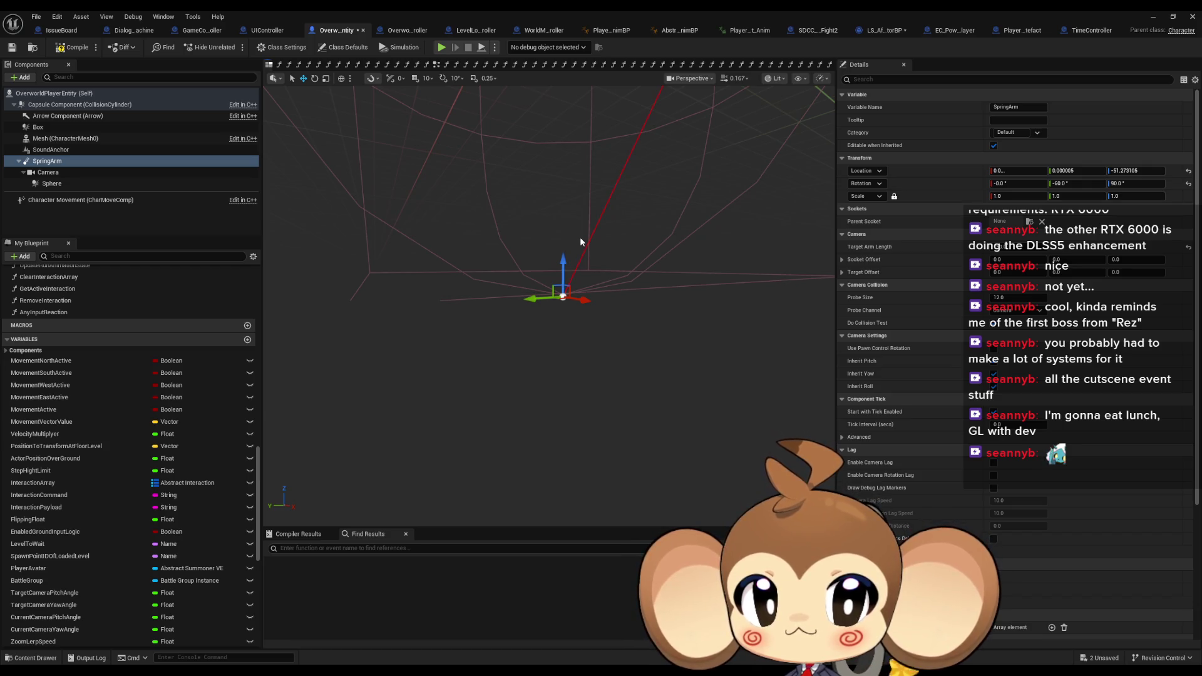
{"action": "scroll", "coordinate": [580, 241], "scroll_direction": "down", "scroll_amount": 3}
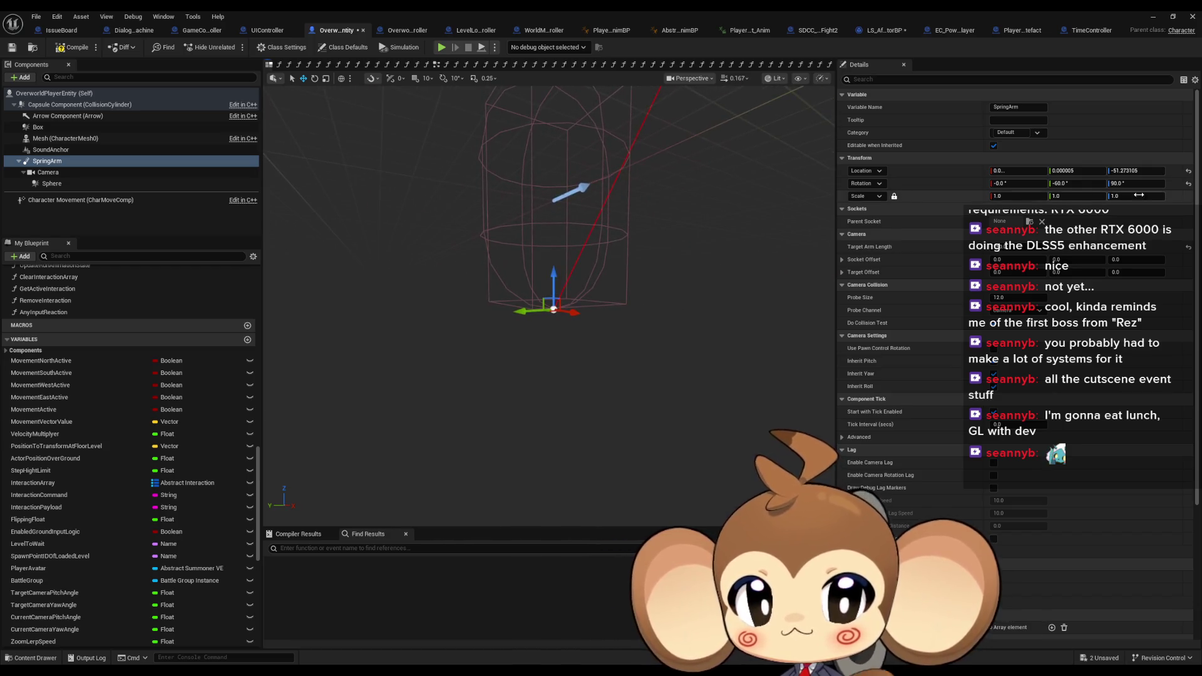
{"action": "type", "text": "10"}
{"action": "key", "text": "Return"}
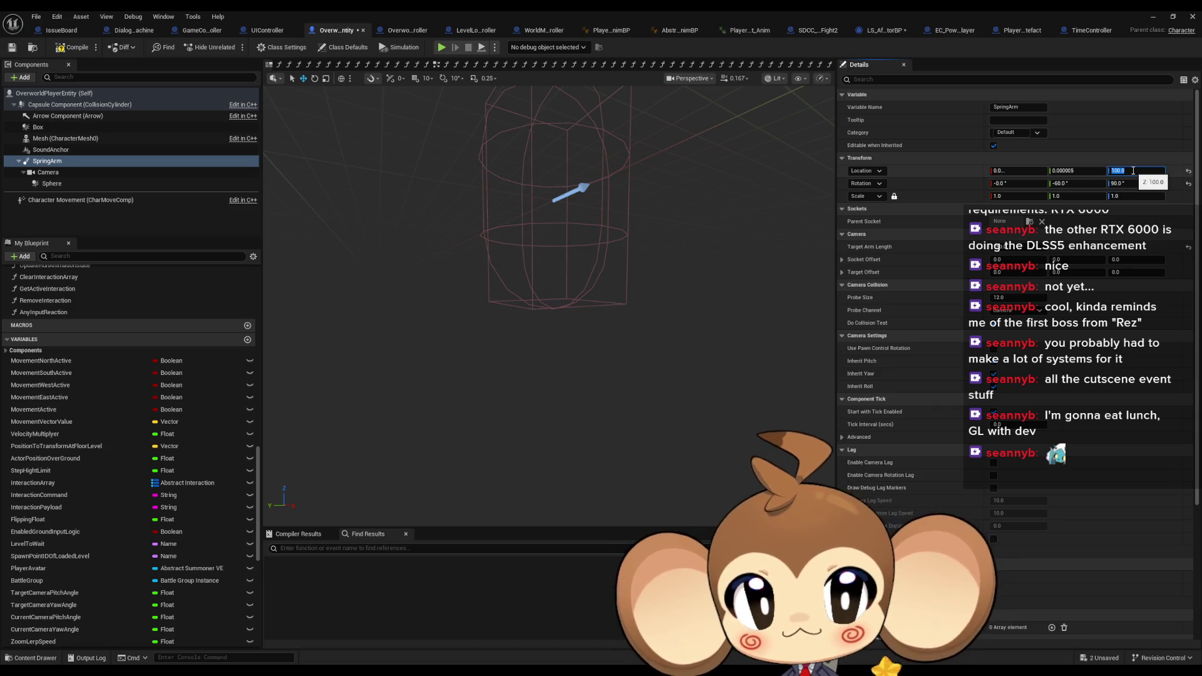
{"action": "left_click", "coordinate": [196, 32]}
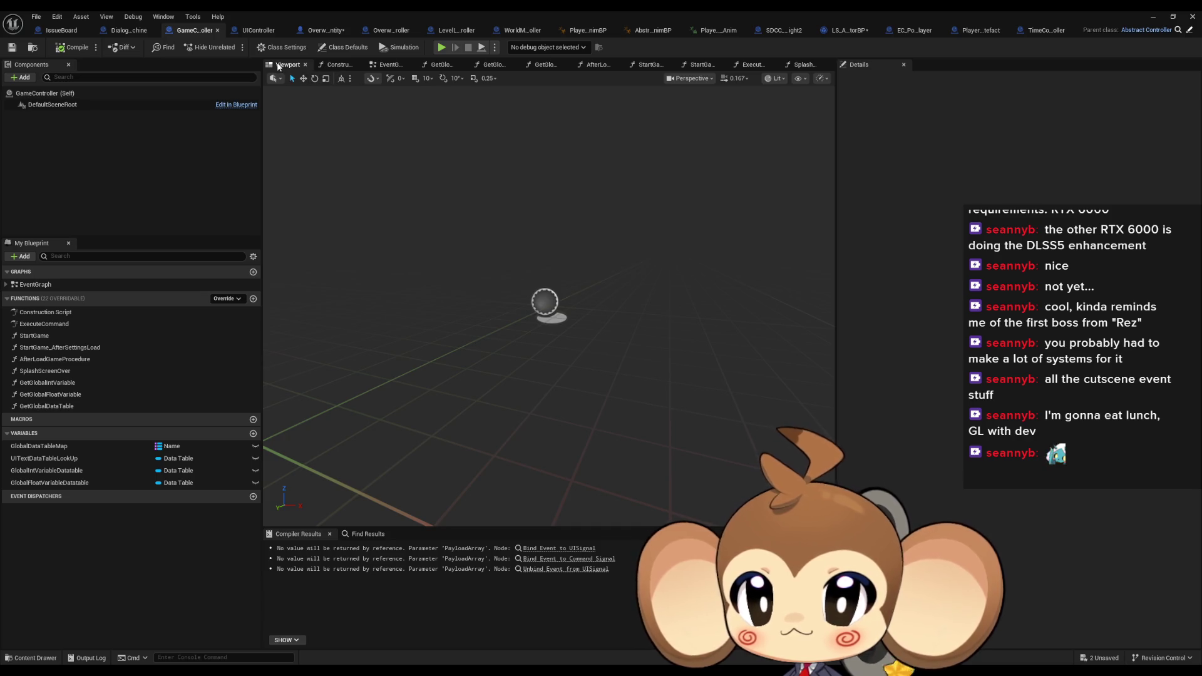
Set ExecuteCommand's Set Relative Location New Location Z to -51
{"action": "left_click", "coordinate": [805, 65]}
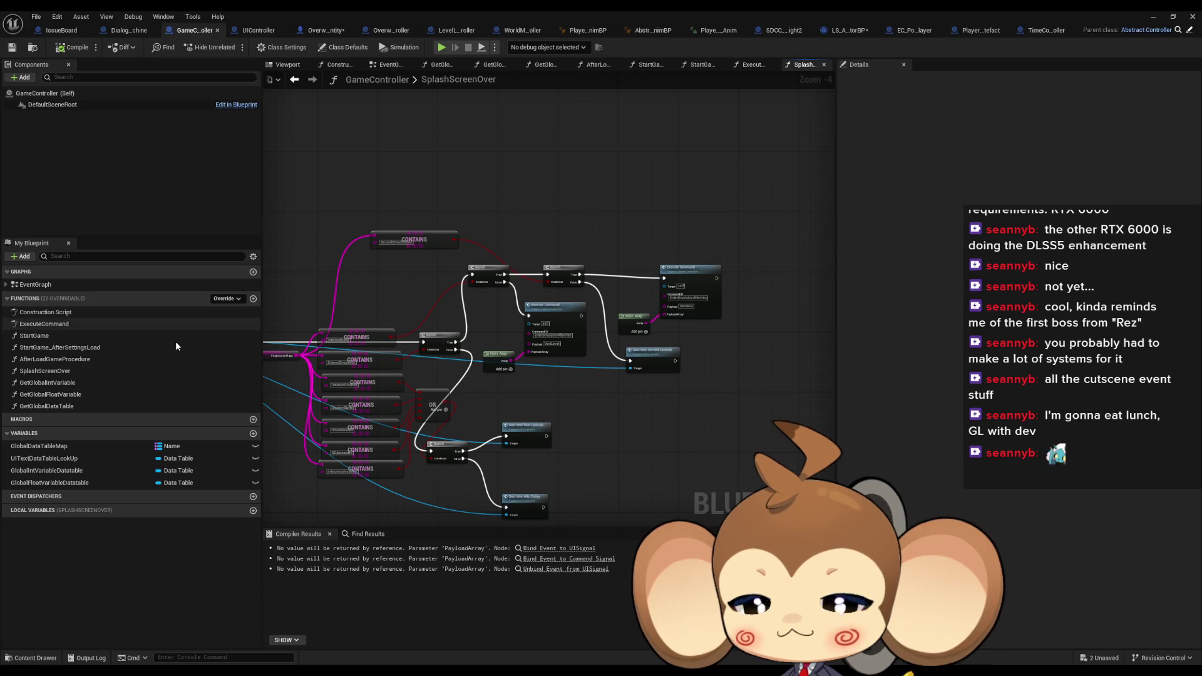
{"action": "double_click", "coordinate": [44, 323]}
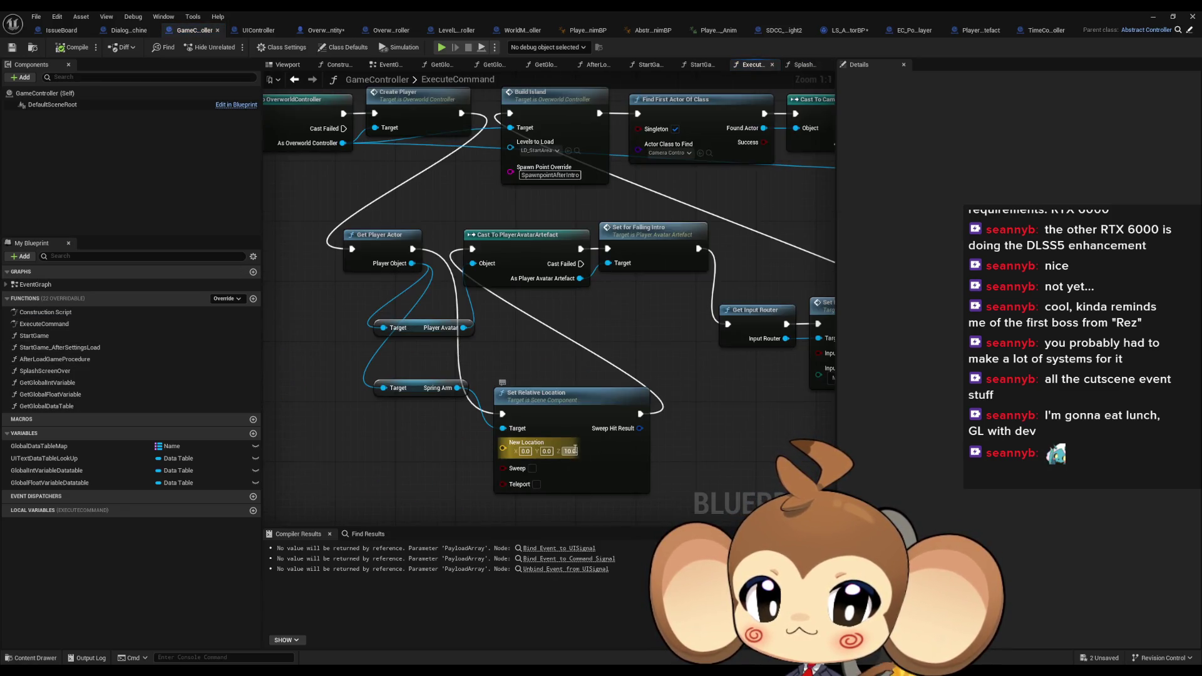
{"action": "type", "text": "-51"}
{"action": "key", "text": "Return"}
Minimize the blueprint editor and play-test the level, stopping and restarting the test
{"action": "left_click", "coordinate": [1153, 21]}
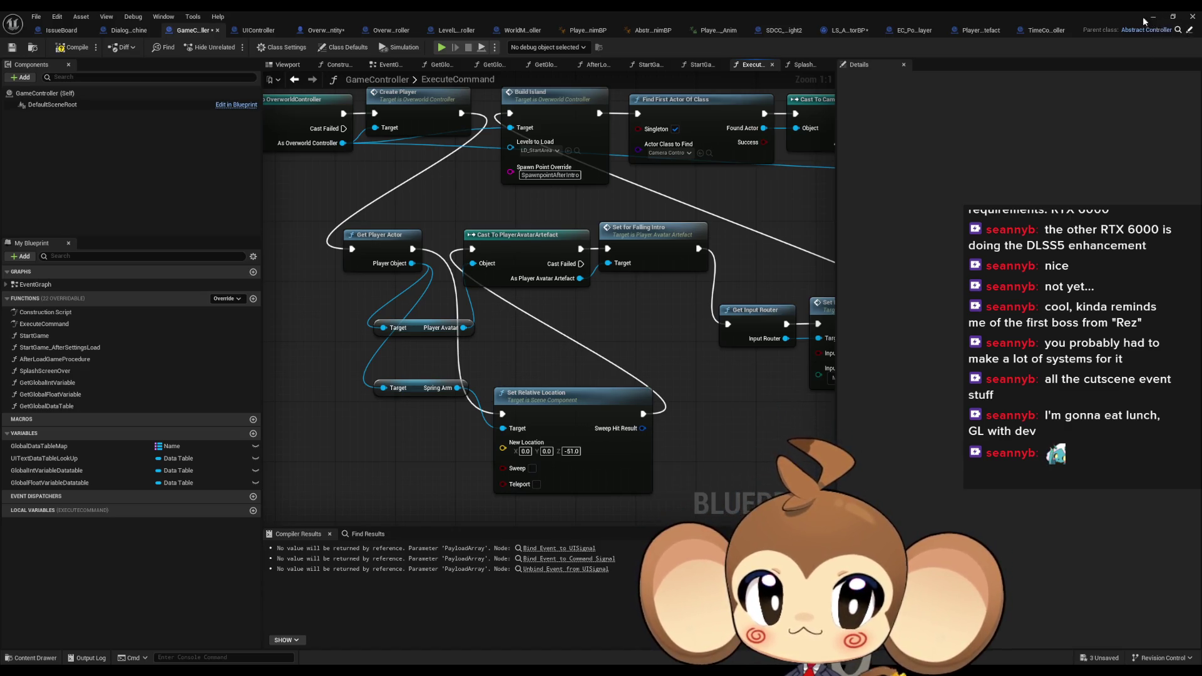
{"action": "left_click", "coordinate": [232, 47]}
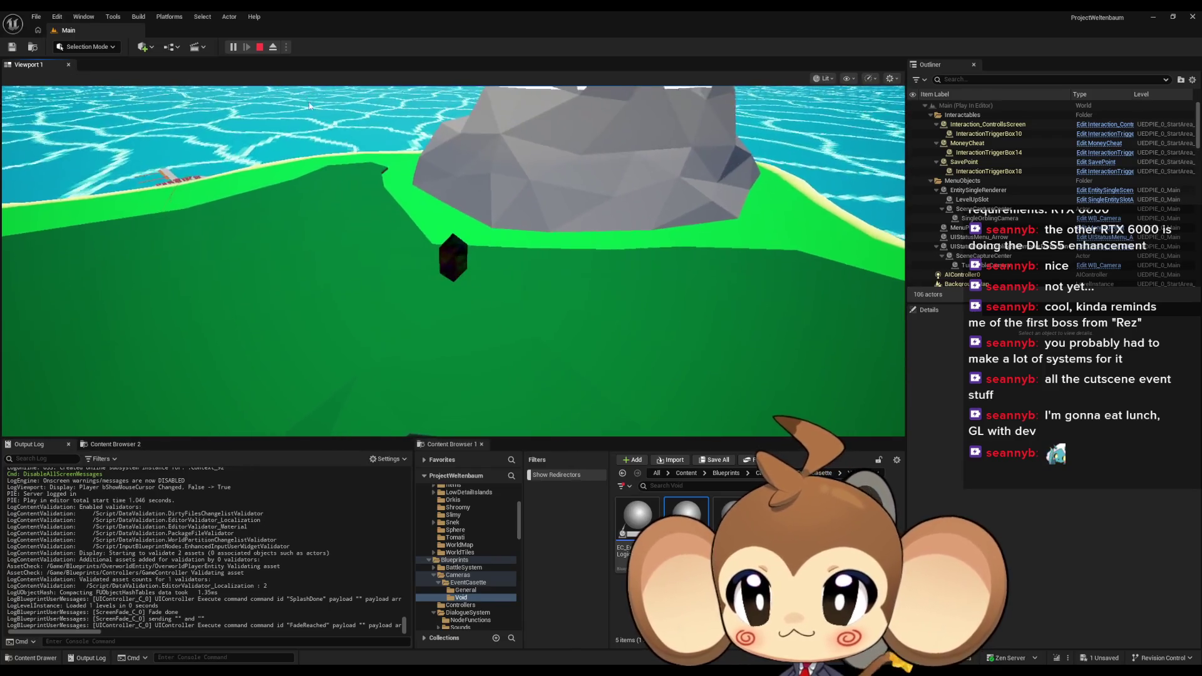
{"action": "left_click", "coordinate": [260, 47]}
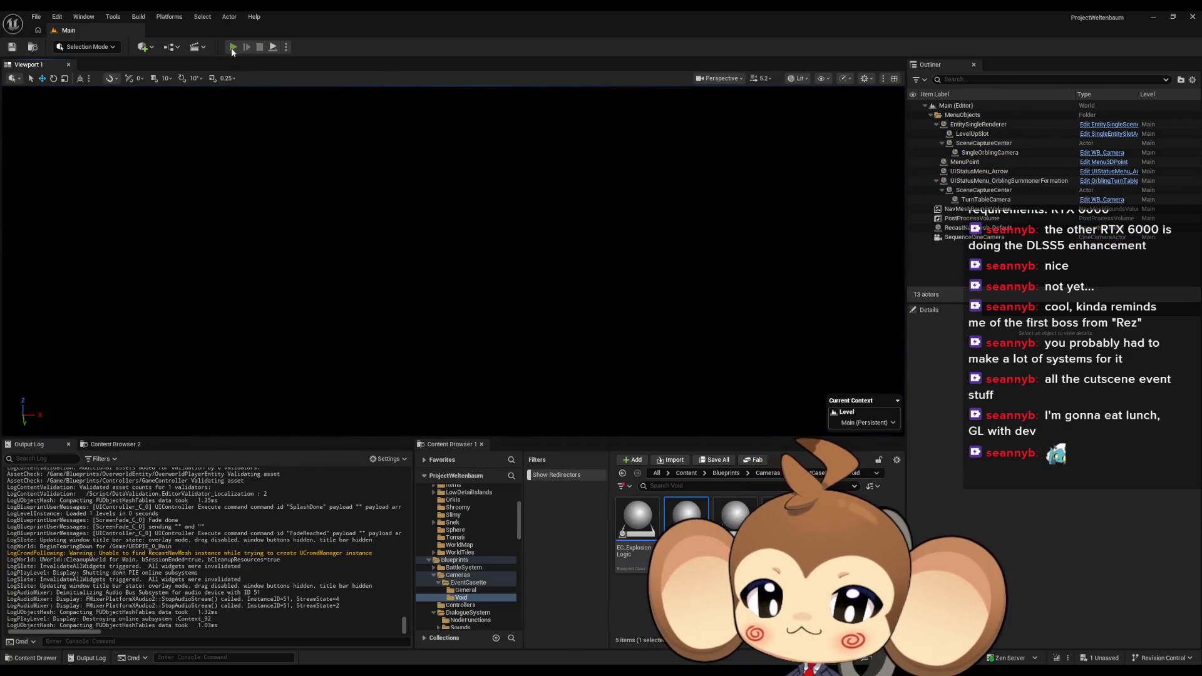
{"action": "left_click", "coordinate": [231, 48]}
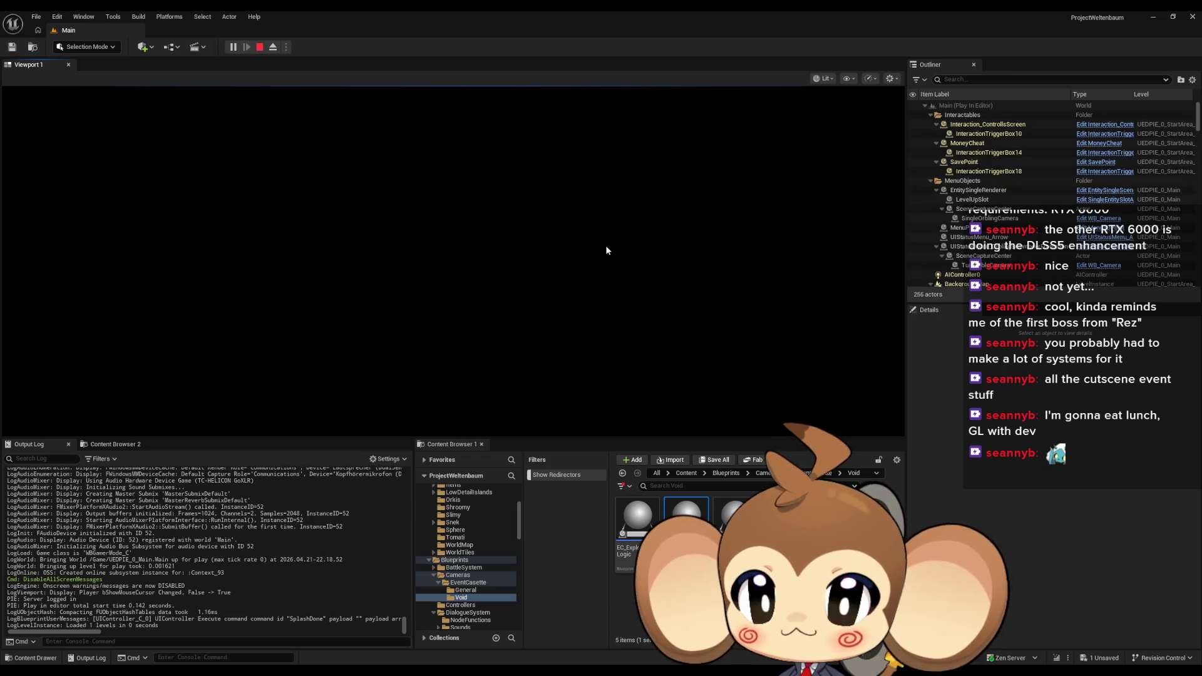
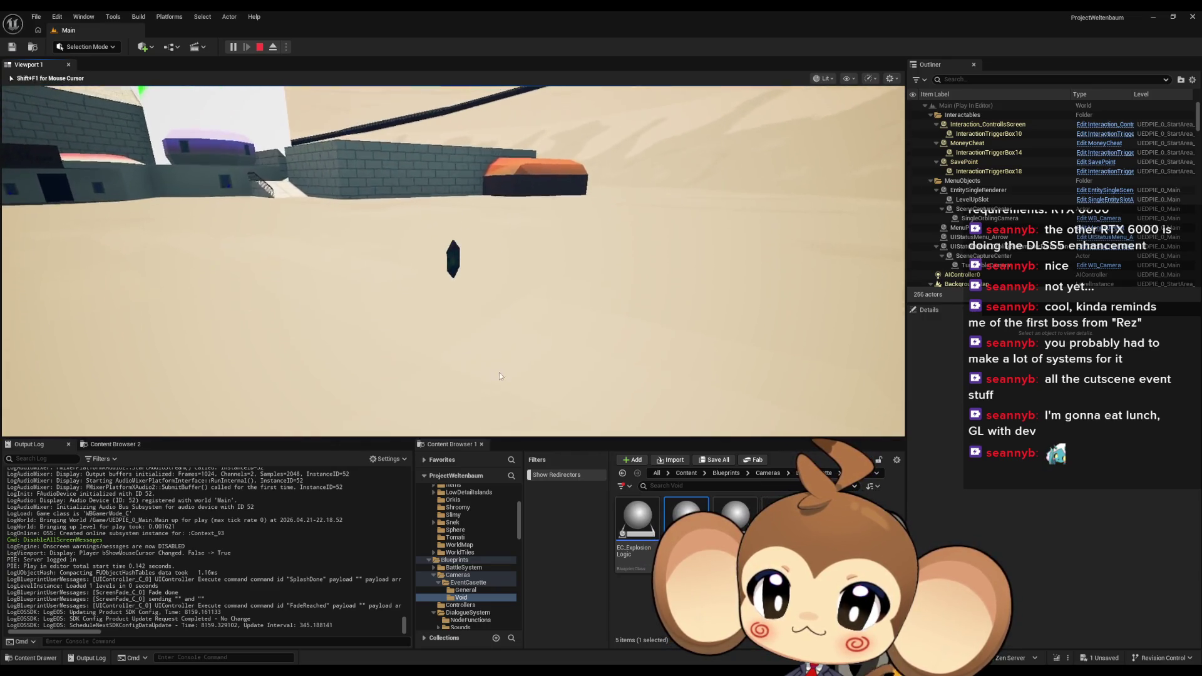
Stop the play session, check the GameController blueprint, then replay the level and eject from the player
{"action": "left_click", "coordinate": [260, 48]}
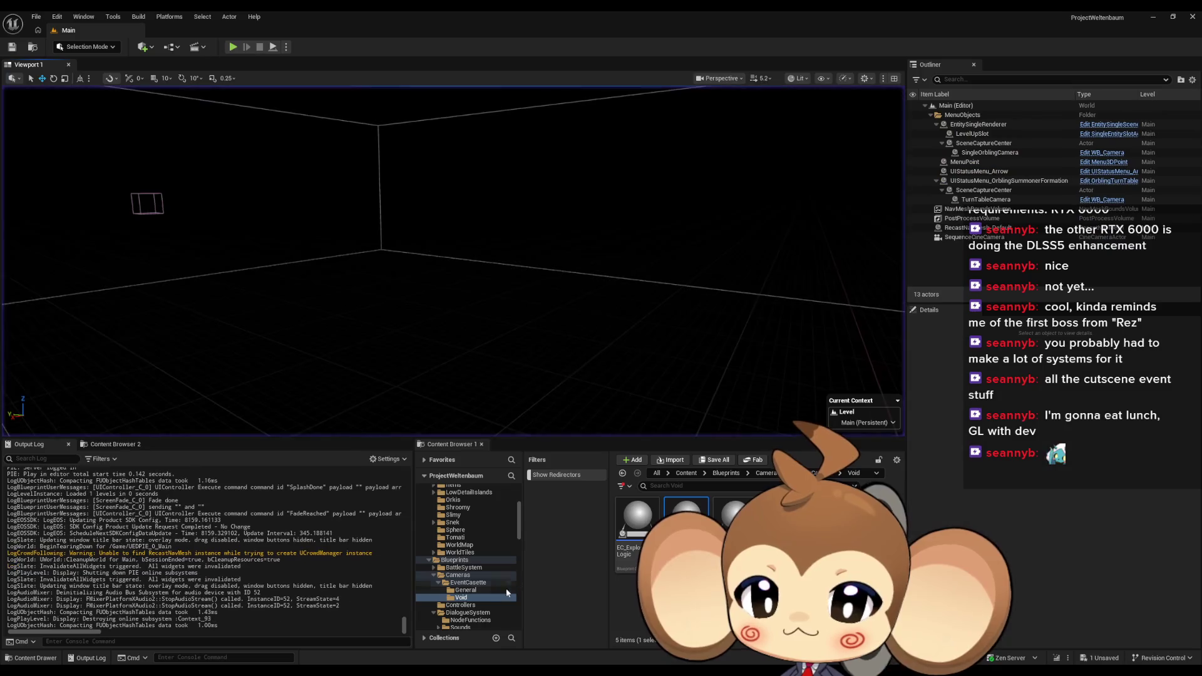
{"action": "left_click", "coordinate": [407, 626]}
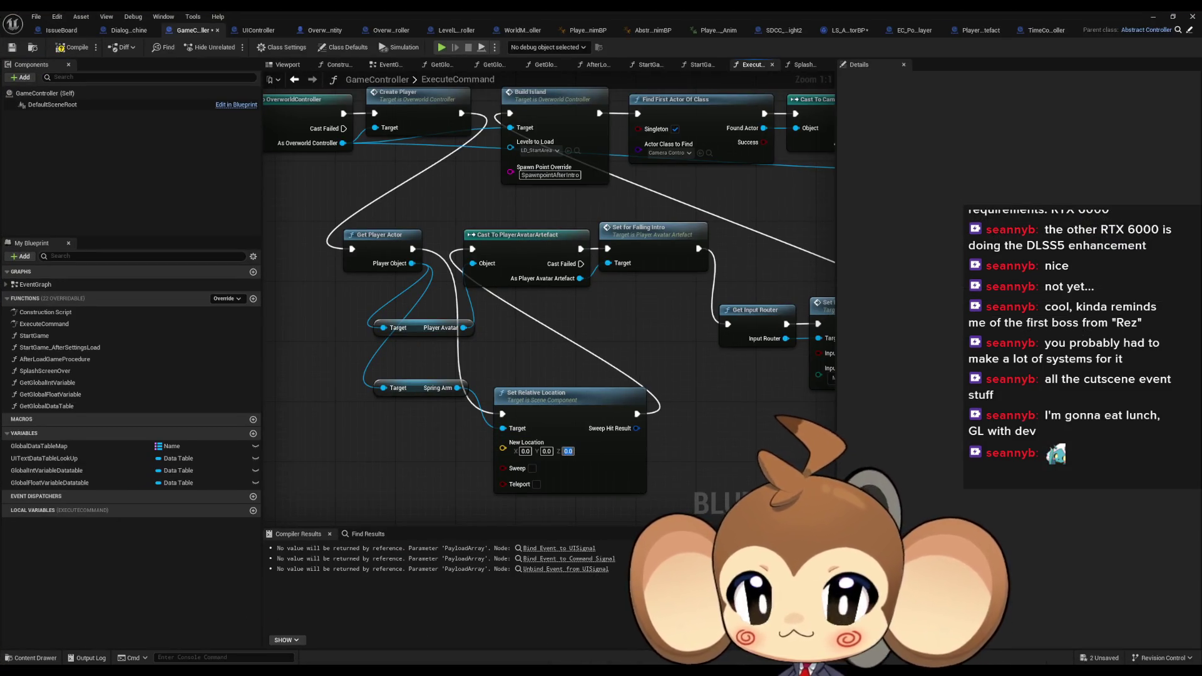
{"action": "left_click", "coordinate": [1151, 19]}
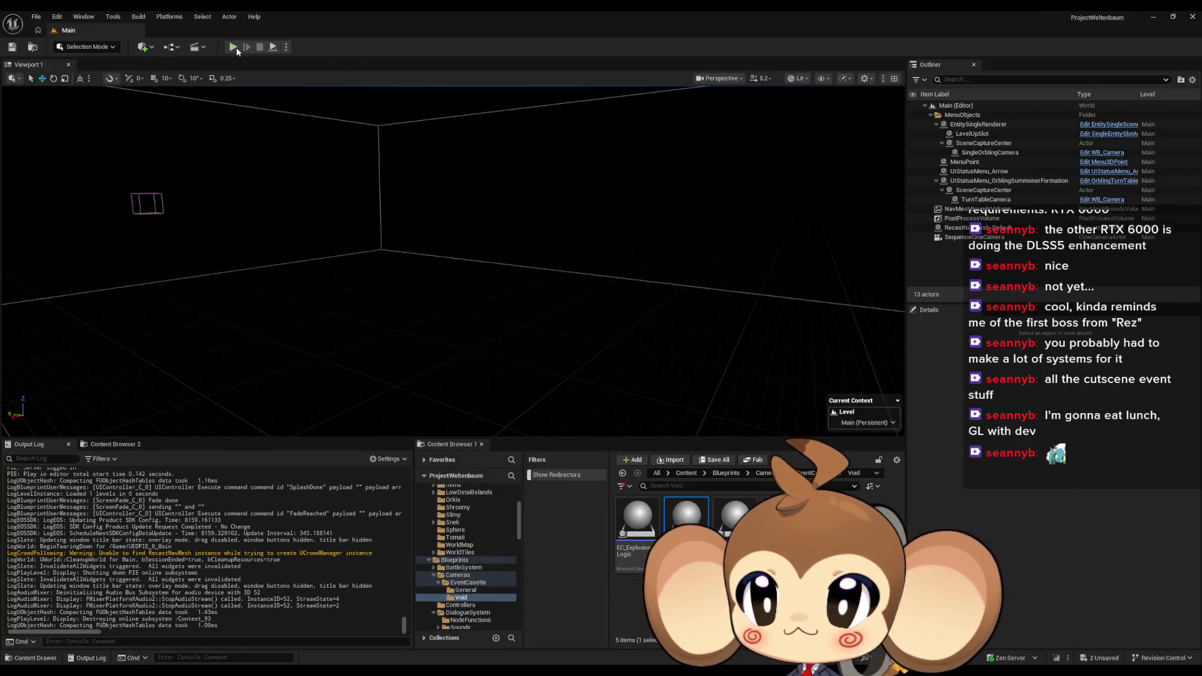
{"action": "left_click", "coordinate": [233, 47]}
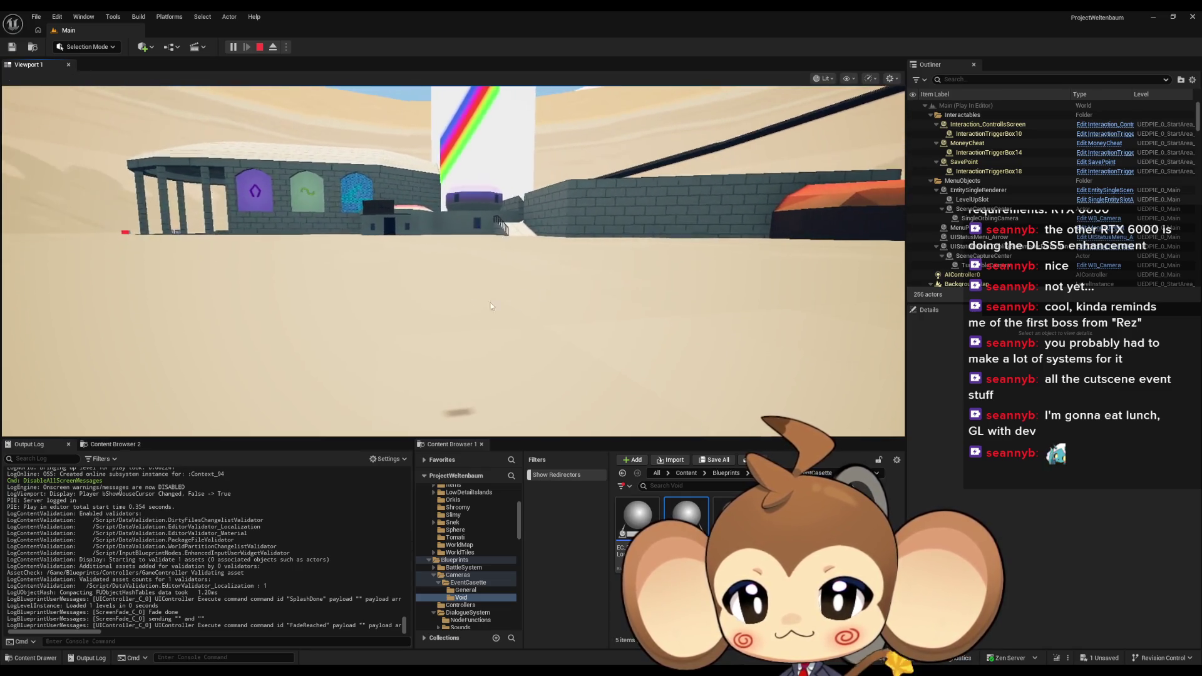
{"action": "left_click", "coordinate": [273, 47]}
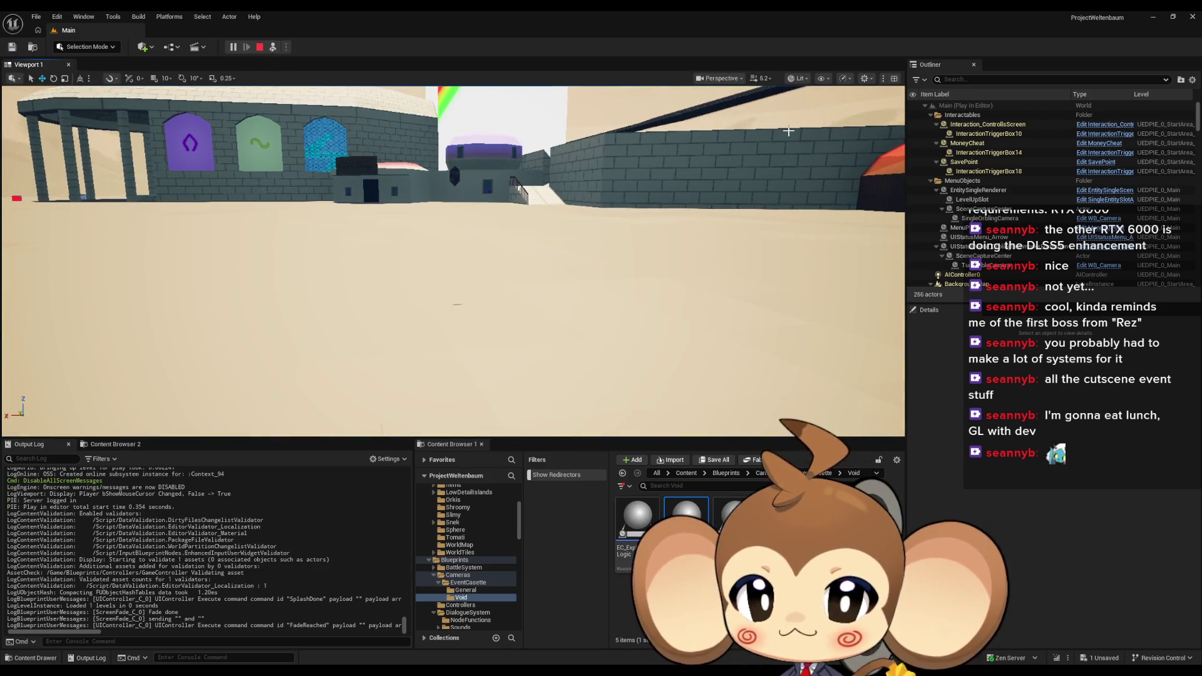
Enable Collision in the viewport Show menu and back the view away from the capsule
{"action": "left_click", "coordinate": [825, 79]}
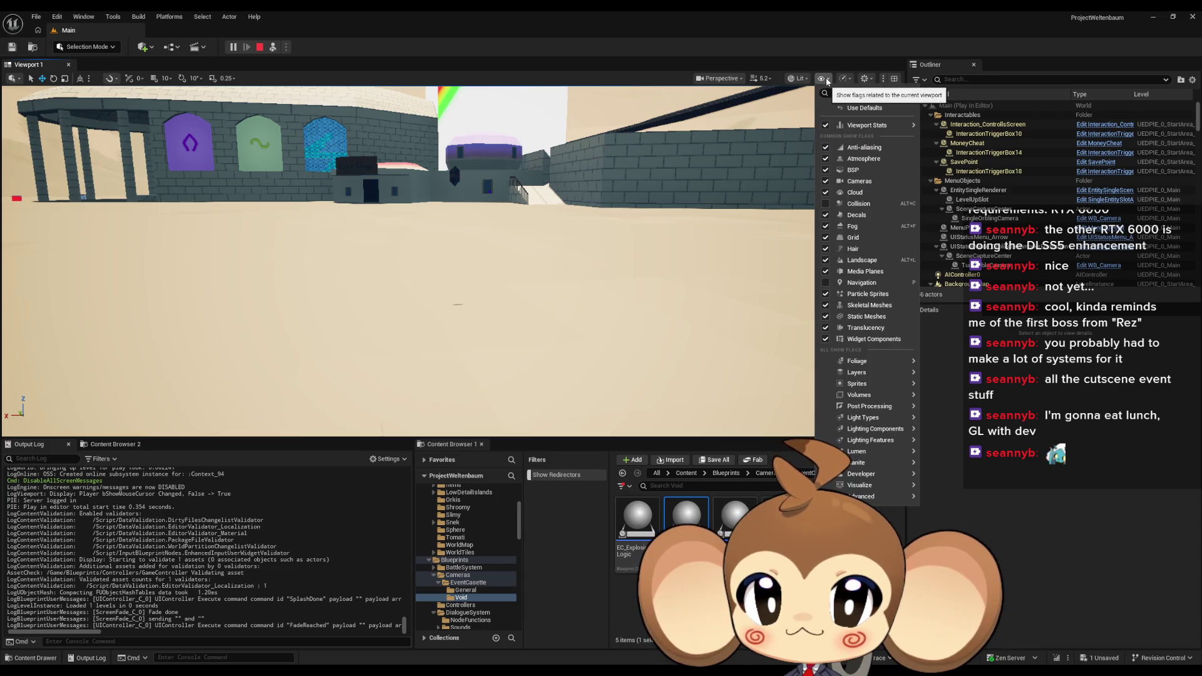
{"action": "left_click", "coordinate": [825, 203]}
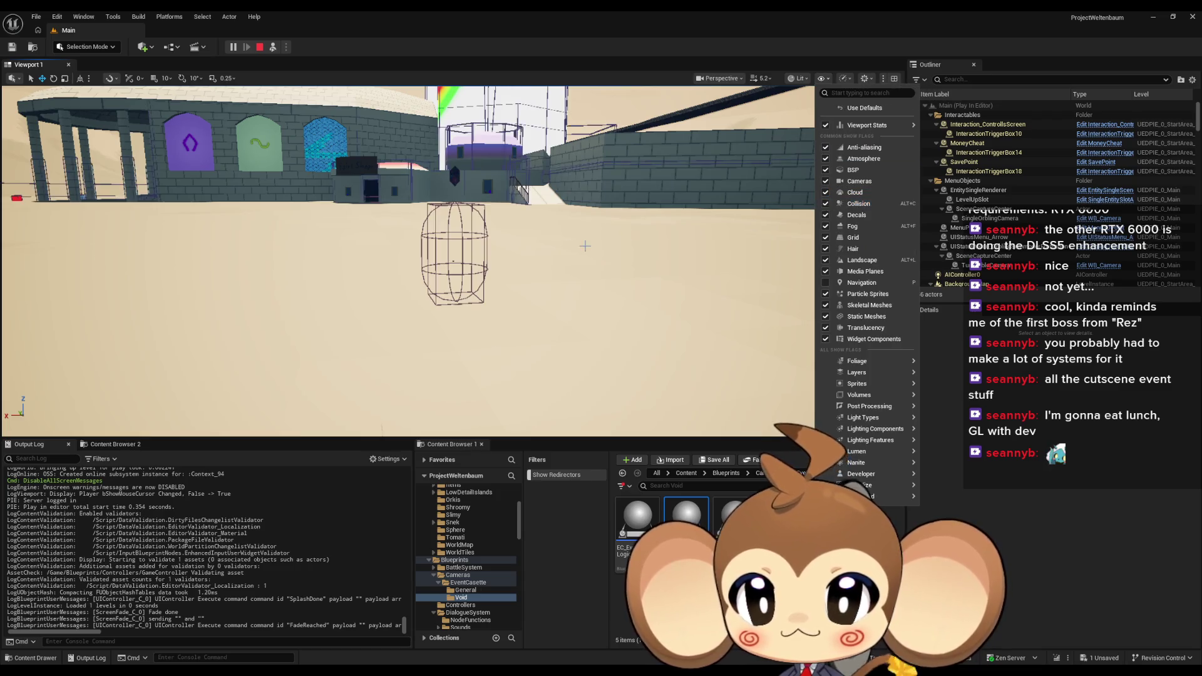
{"action": "key", "text": "s"}
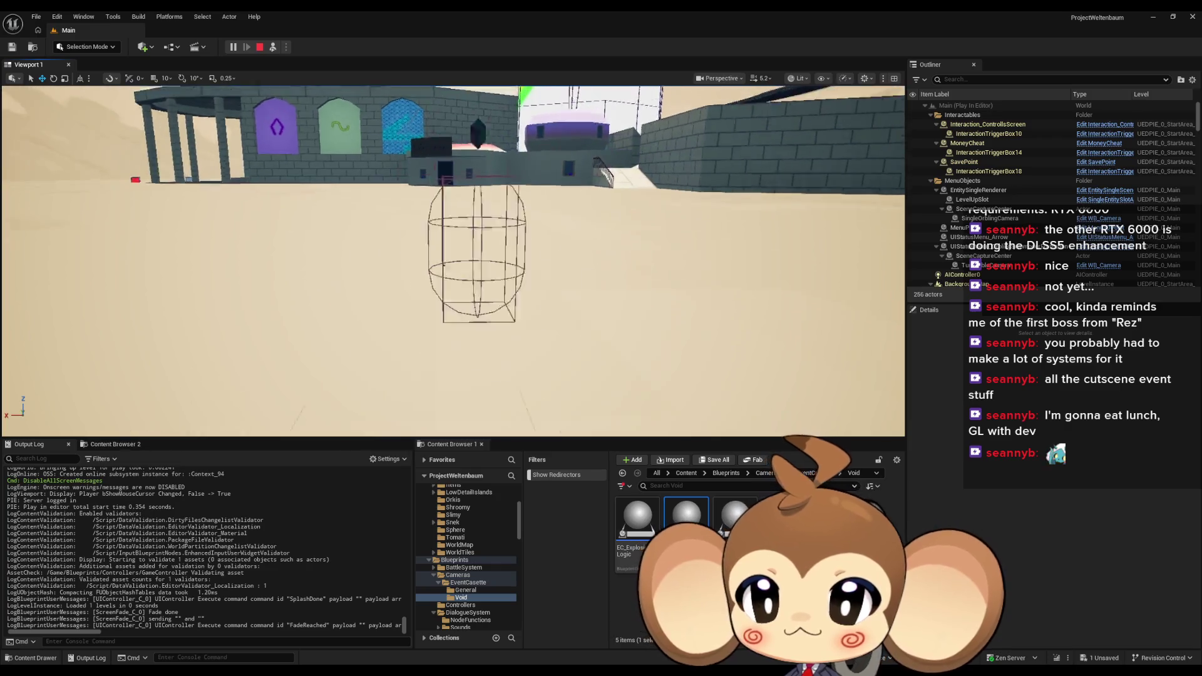
Inspect PlayerAvatarArtefact0, OverworldPlayerEntity0 and its SpringArm component in the Outliner and Details
{"action": "left_click", "coordinate": [474, 202]}
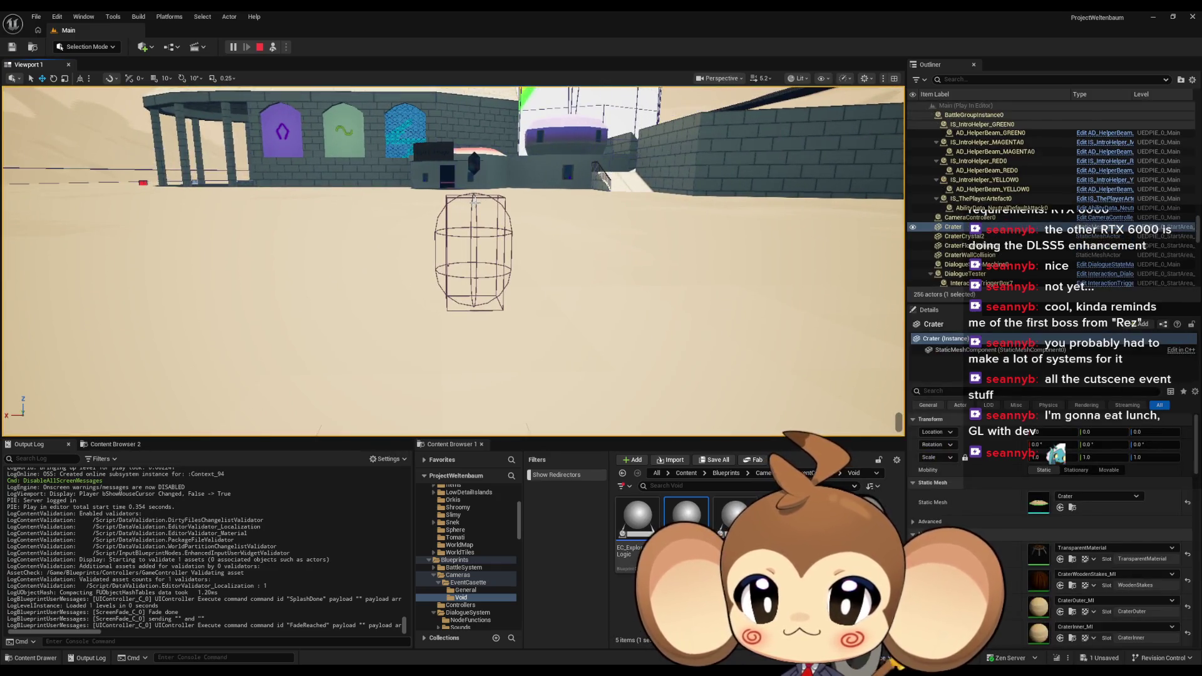
{"action": "left_click", "coordinate": [474, 202]}
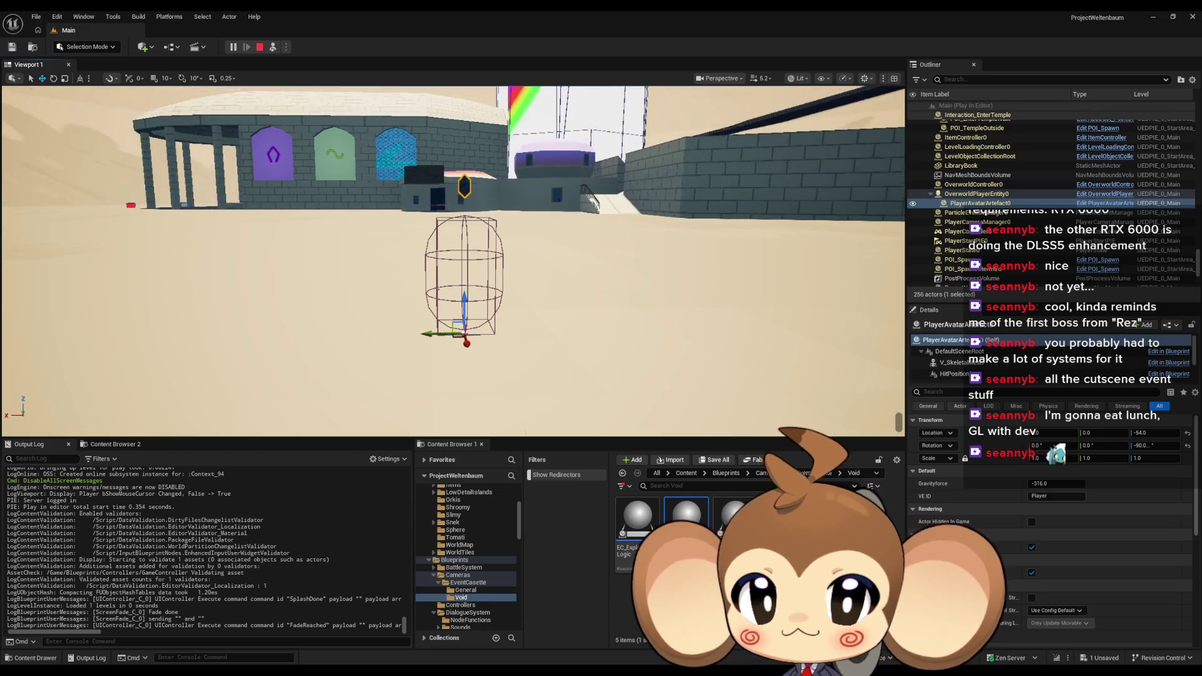
{"action": "left_click", "coordinate": [975, 193]}
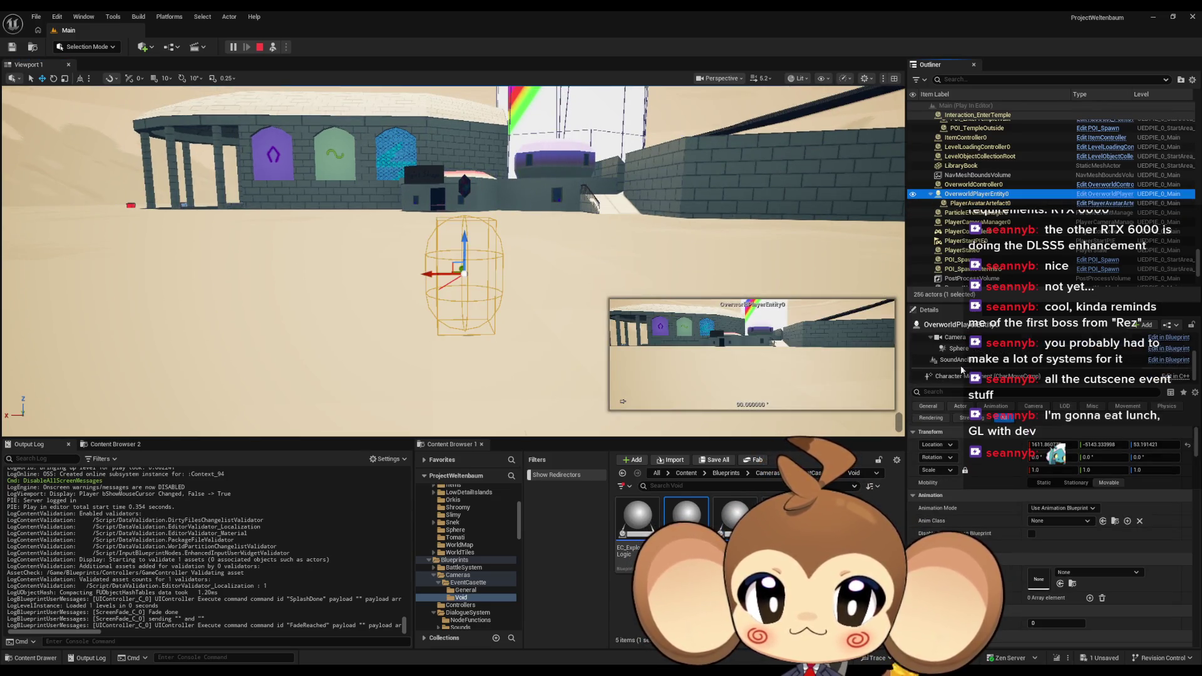
{"action": "scroll", "coordinate": [957, 366], "scroll_direction": "up", "scroll_amount": 2}
{"action": "left_click", "coordinate": [948, 355]}
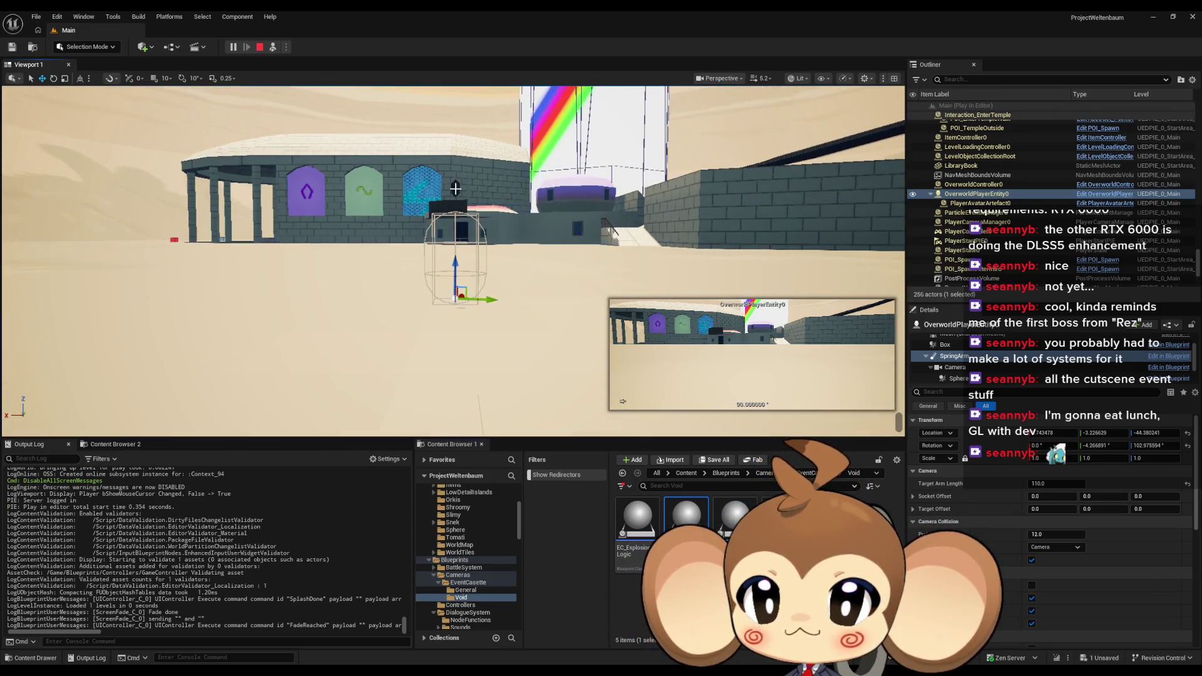
{"action": "left_click", "coordinate": [454, 189]}
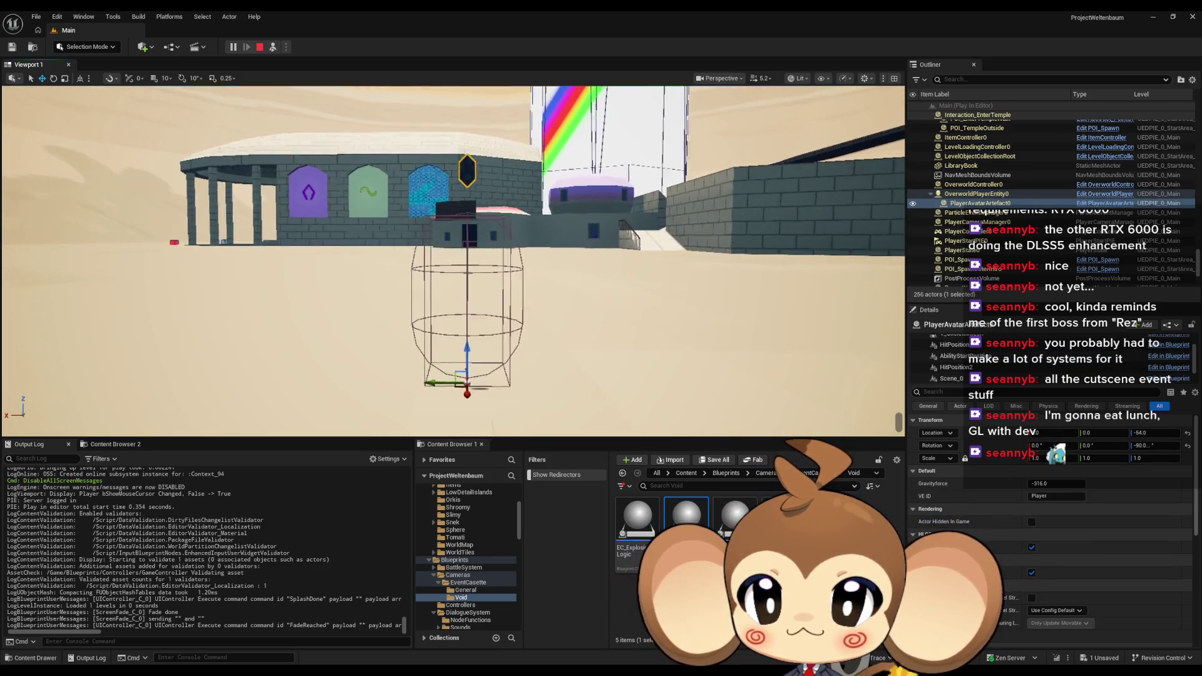
Fly the camera in close to the crystal avatar and confirm its Location Z reads -170
{"action": "scroll", "coordinate": [455, 285], "scroll_direction": "down", "scroll_amount": 3}
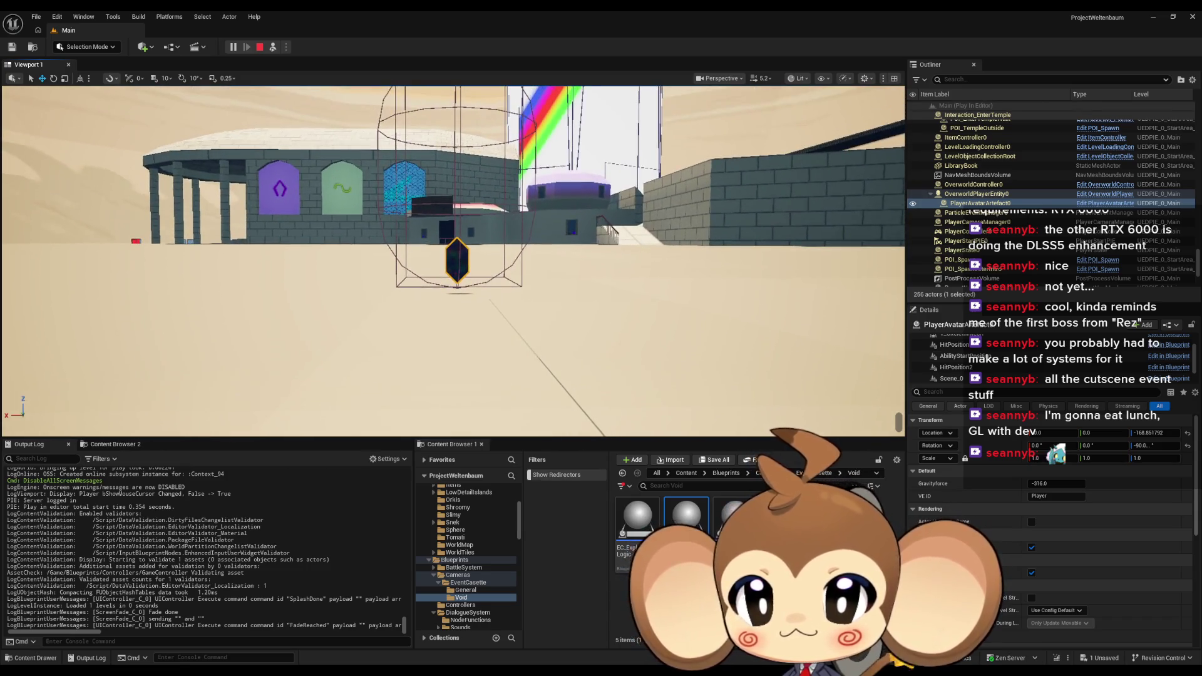
{"action": "scroll", "coordinate": [453, 261], "scroll_direction": "down", "scroll_amount": 10}
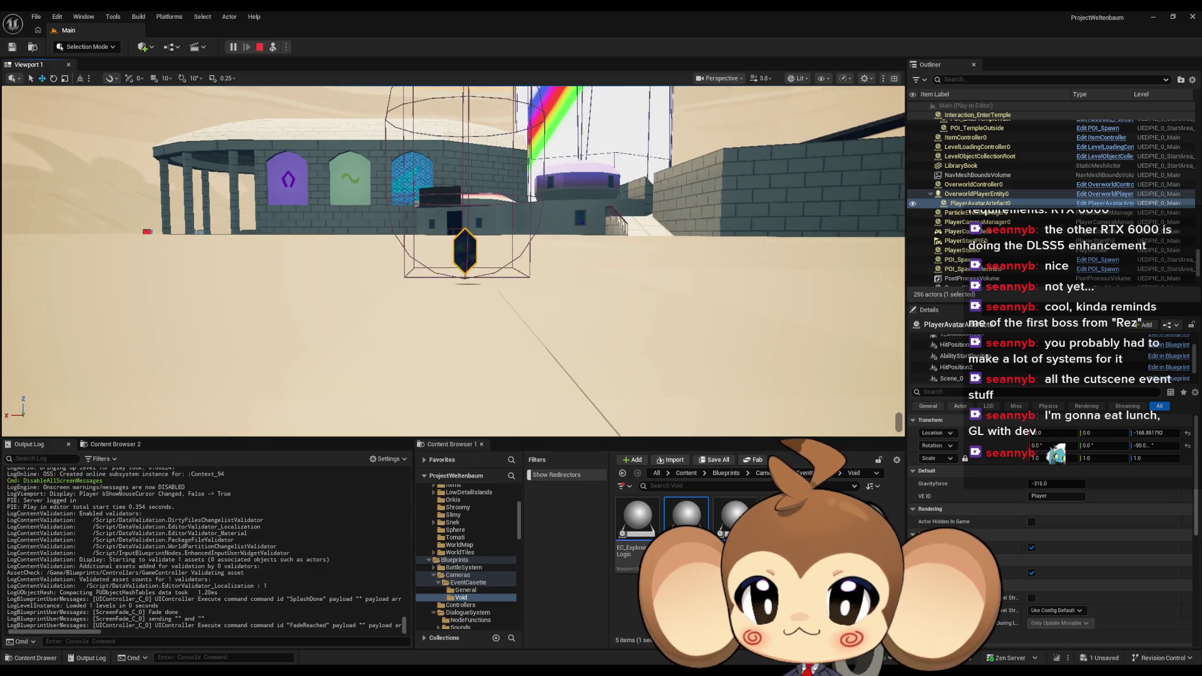
{"action": "scroll", "coordinate": [537, 253], "scroll_direction": "down", "scroll_amount": 5}
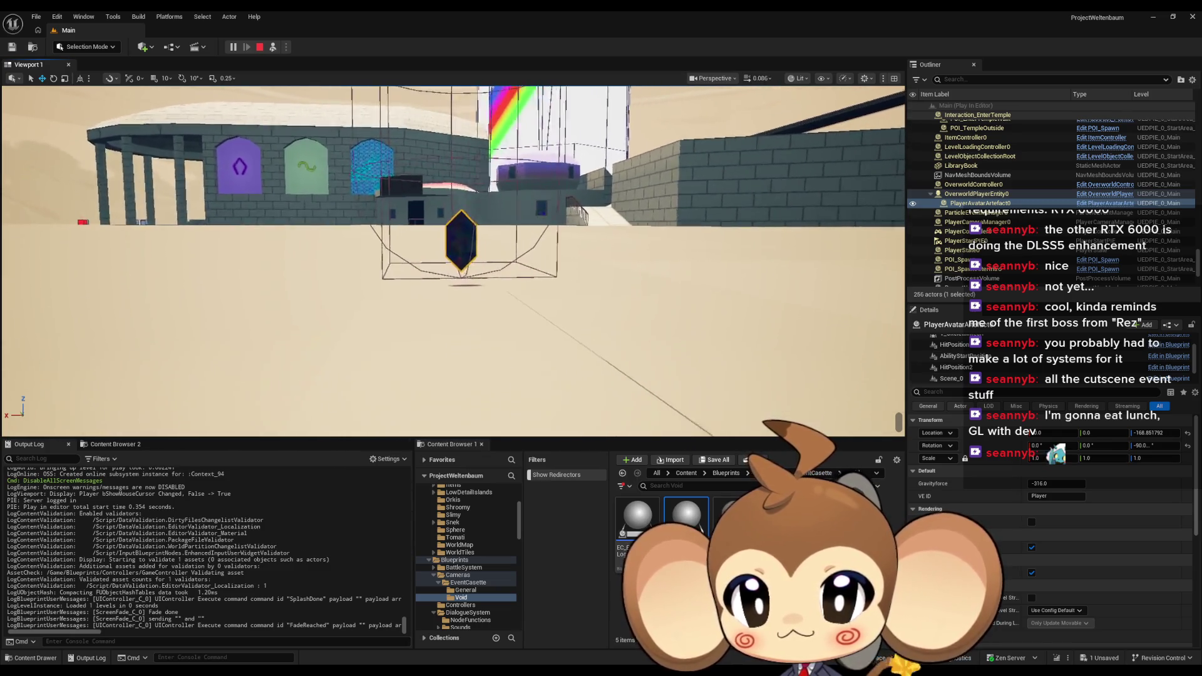
{"action": "scroll", "coordinate": [537, 253], "scroll_direction": "up", "scroll_amount": 8}
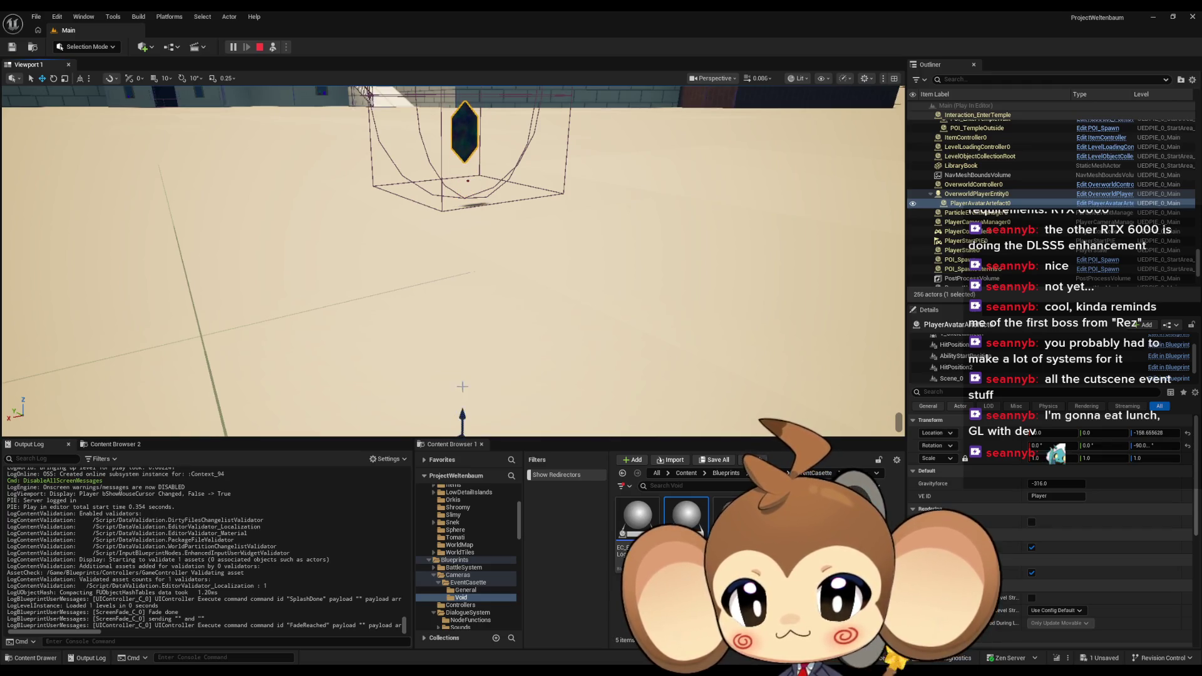
{"action": "scroll", "coordinate": [462, 387], "scroll_direction": "up", "scroll_amount": 2}
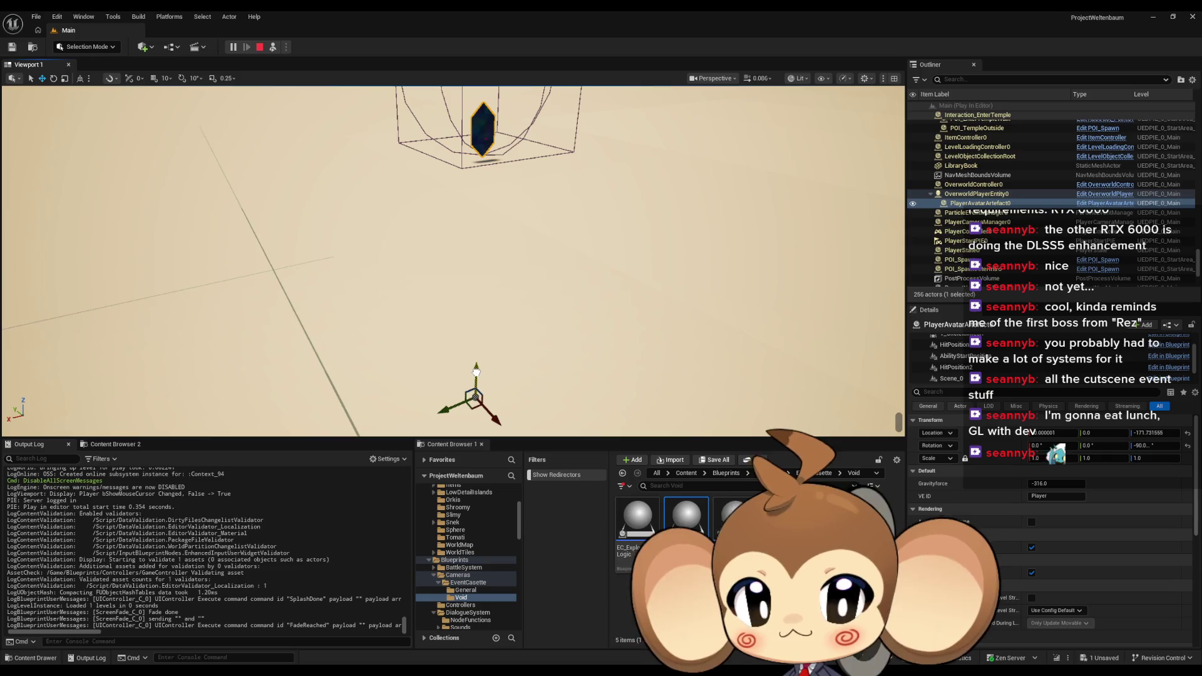
{"action": "left_click_drag", "start_coordinate": [475, 371], "coordinate": [475, 338]}
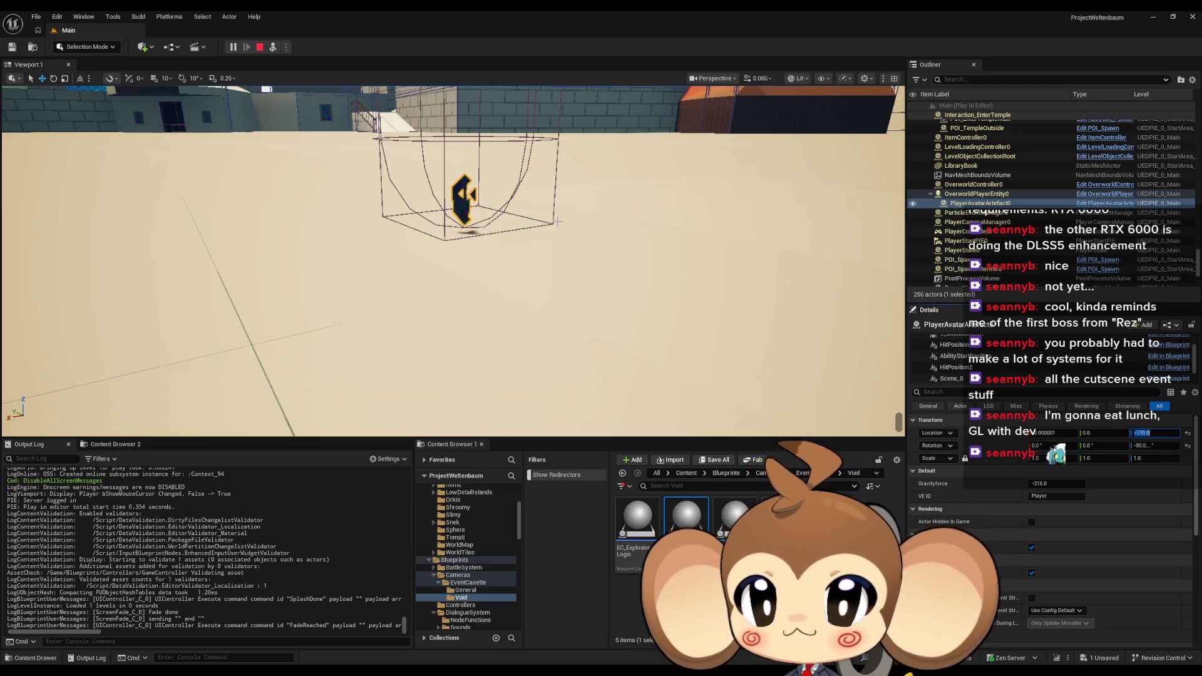
{"action": "left_click_drag", "start_coordinate": [510, 238], "coordinate": [510, 188]}
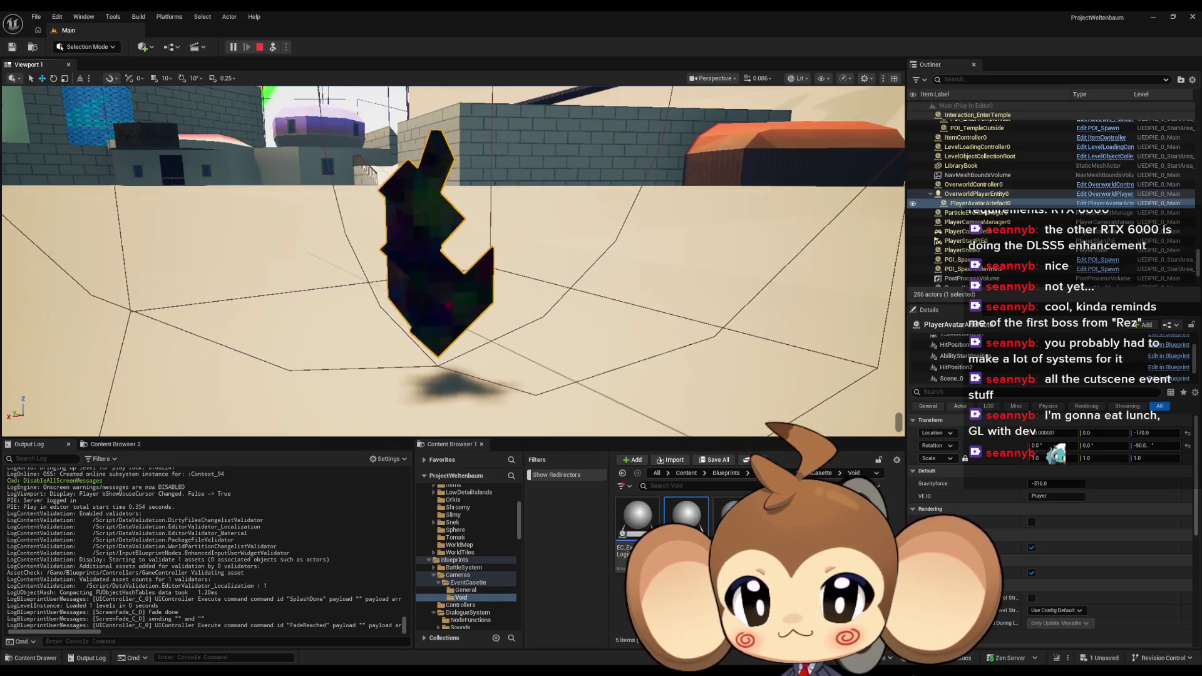
Select OverworldPlayerEntity0's SpringArm and drag its gizmo upward to raise the camera
{"action": "left_click", "coordinate": [970, 195]}
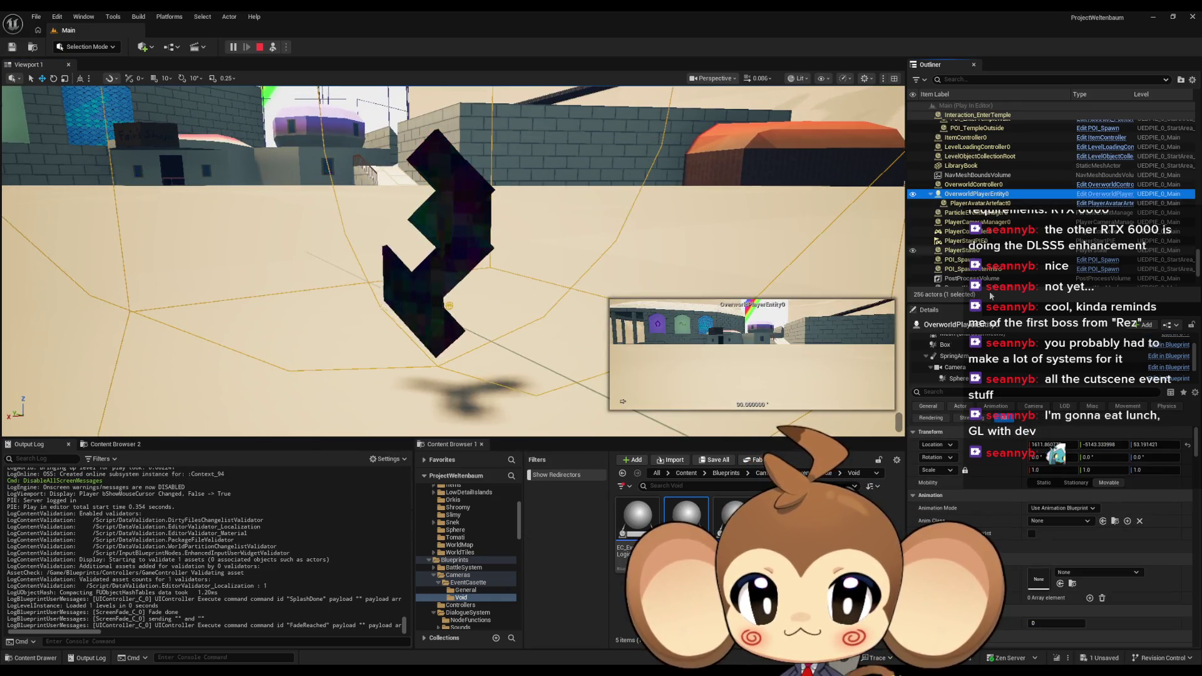
{"action": "left_click", "coordinate": [955, 356]}
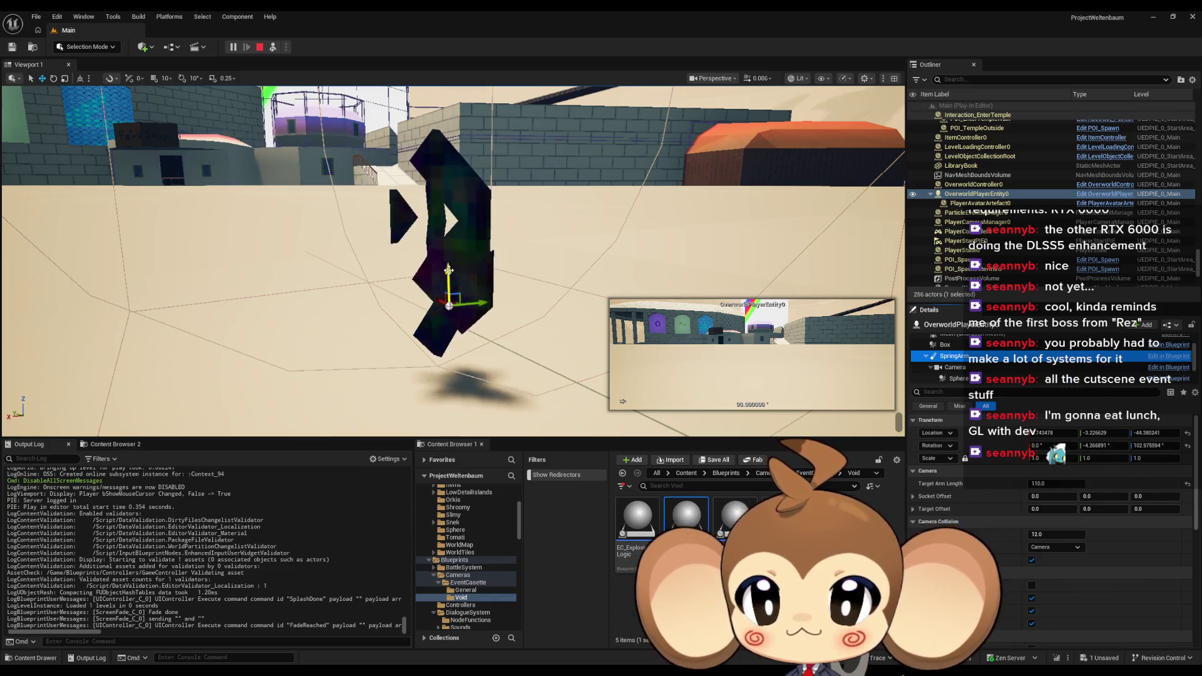
{"action": "left_click_drag", "start_coordinate": [448, 269], "coordinate": [450, 227]}
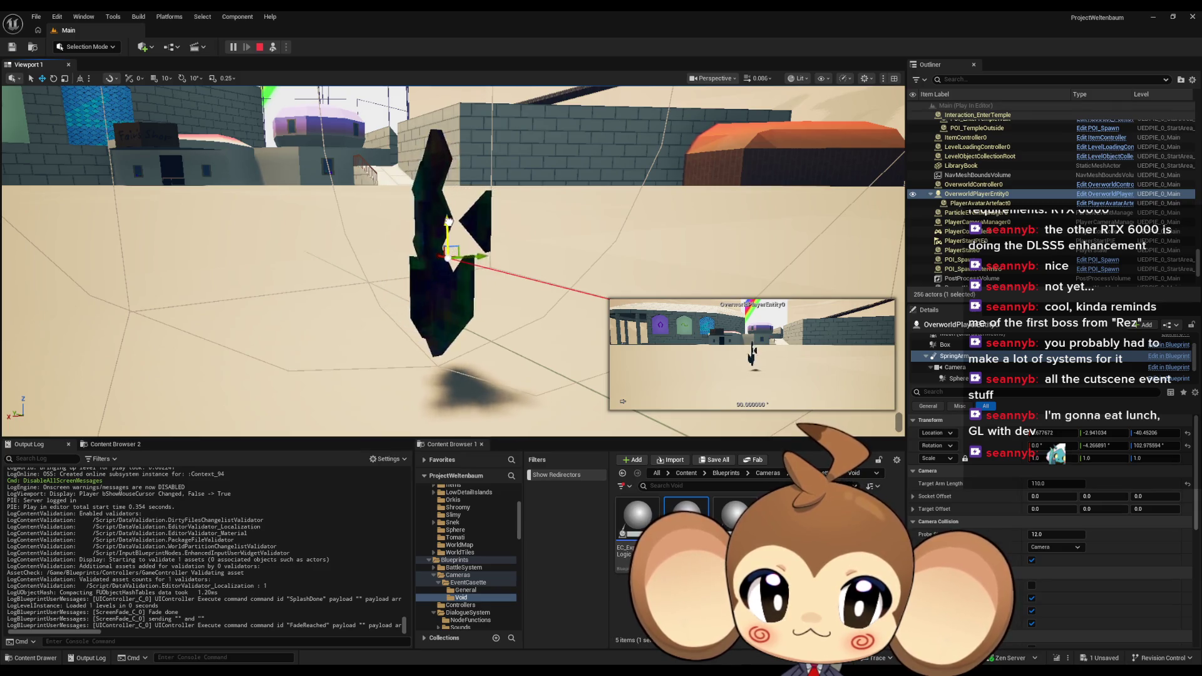
{"action": "left_click_drag", "start_coordinate": [445, 279], "coordinate": [444, 269]}
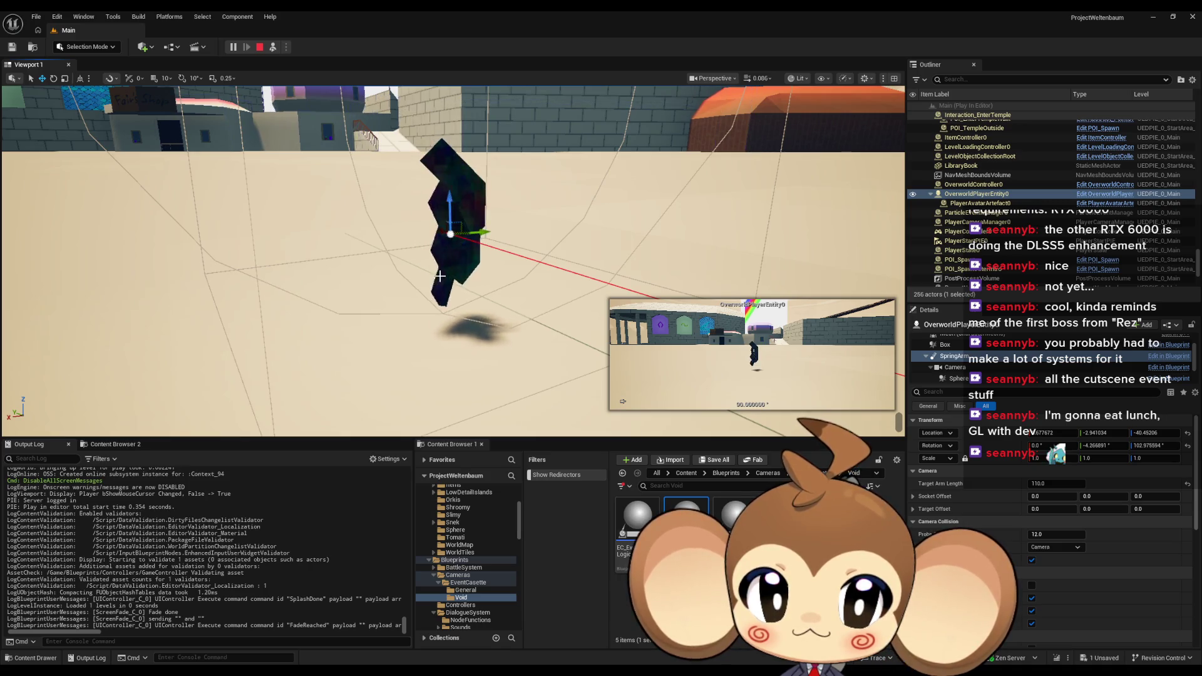
Recheck the avatar and spring arm values around Z -40, then stop the play session
{"action": "left_click", "coordinate": [980, 205]}
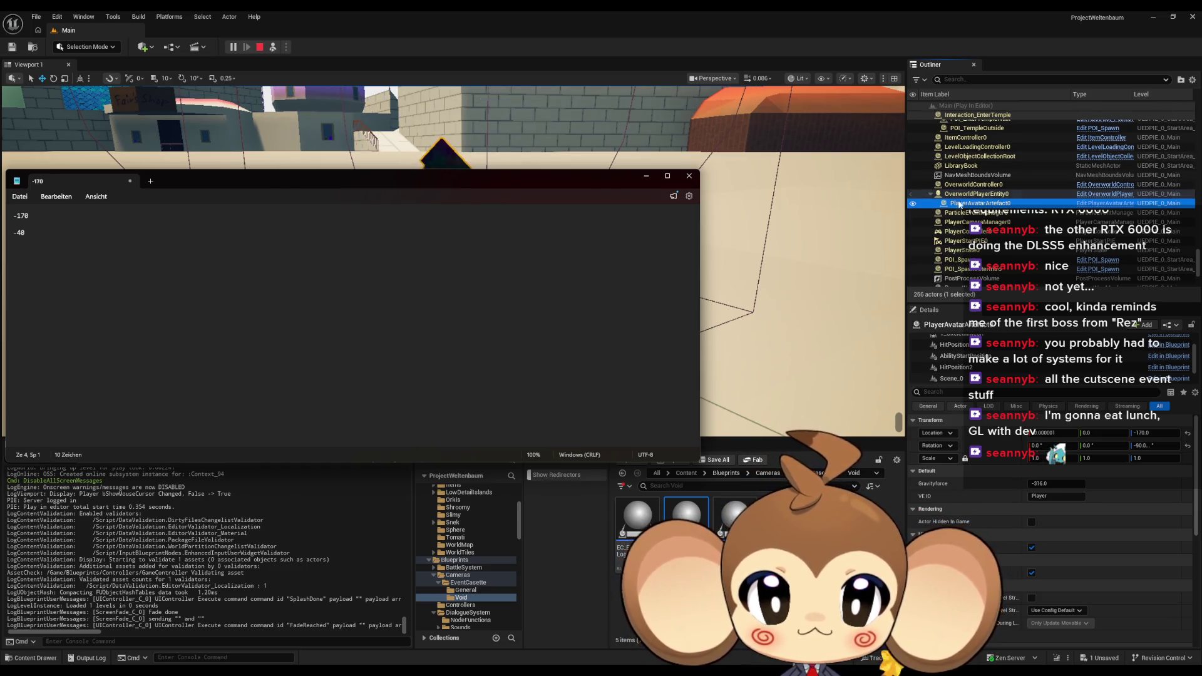
{"action": "scroll", "coordinate": [966, 376], "scroll_direction": "down", "scroll_amount": 1}
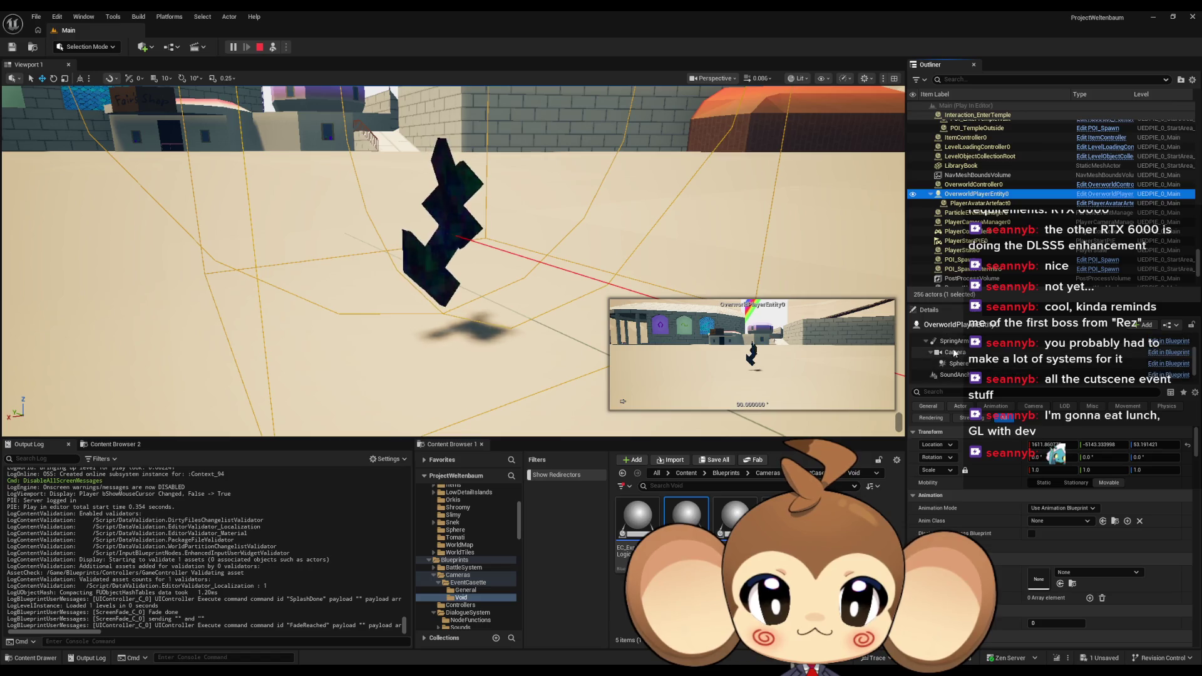
{"action": "left_click", "coordinate": [954, 343]}
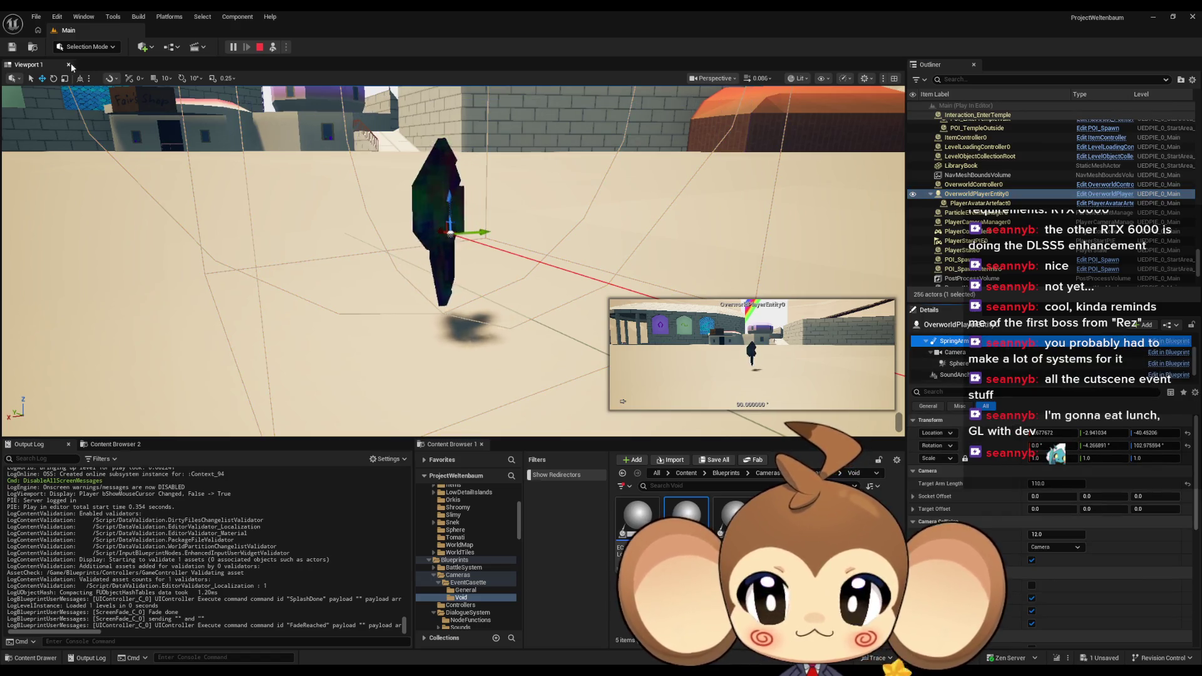
{"action": "left_click", "coordinate": [263, 47]}
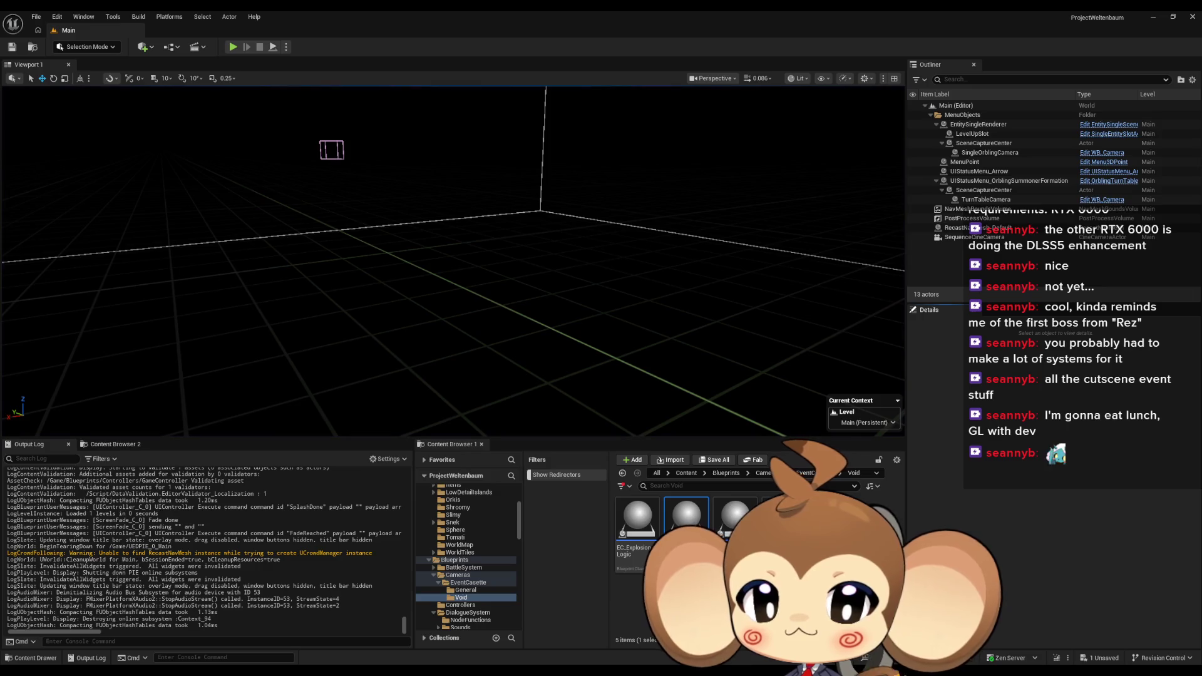
Set the Set Relative Location node's New Location Z to -40 in GameController
{"action": "key", "text": "alt+Tab"}
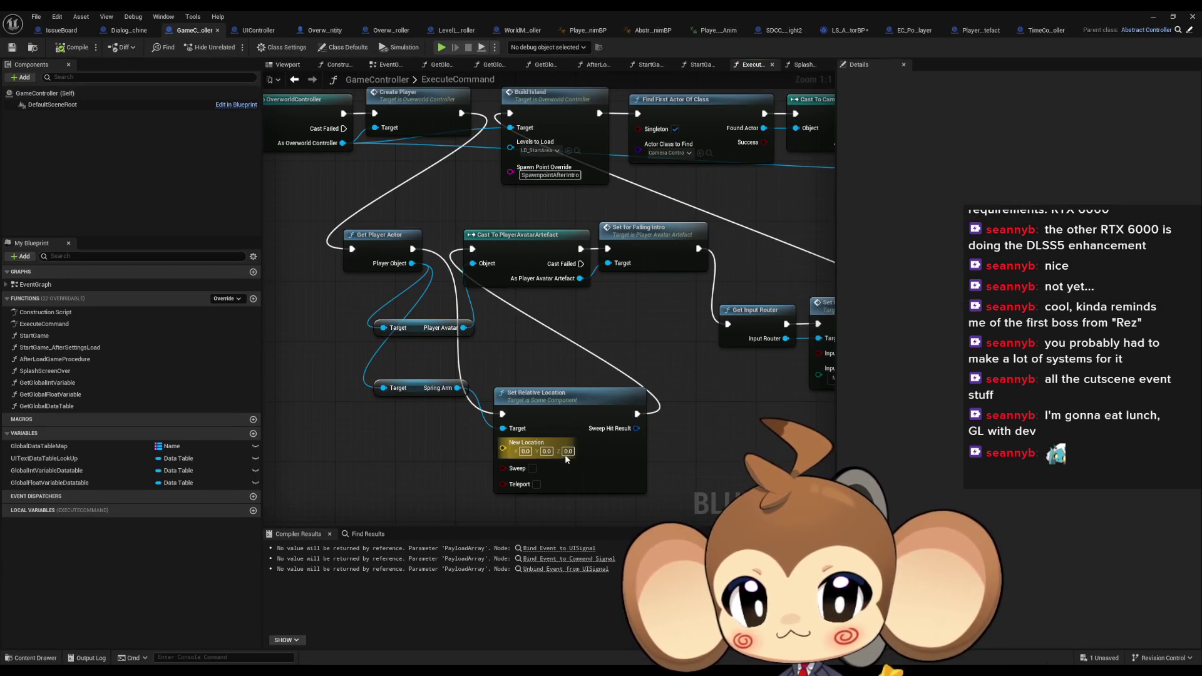
{"action": "type", "text": "-"}
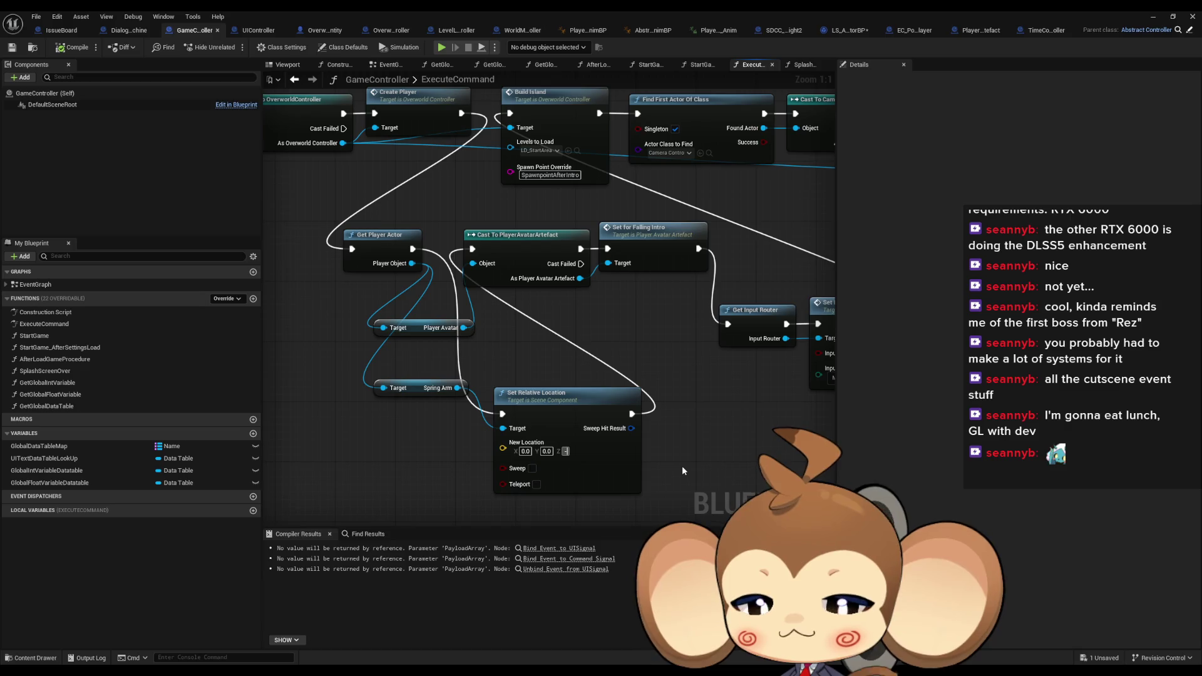
{"action": "type", "text": "40"}
{"action": "key", "text": "Return"}
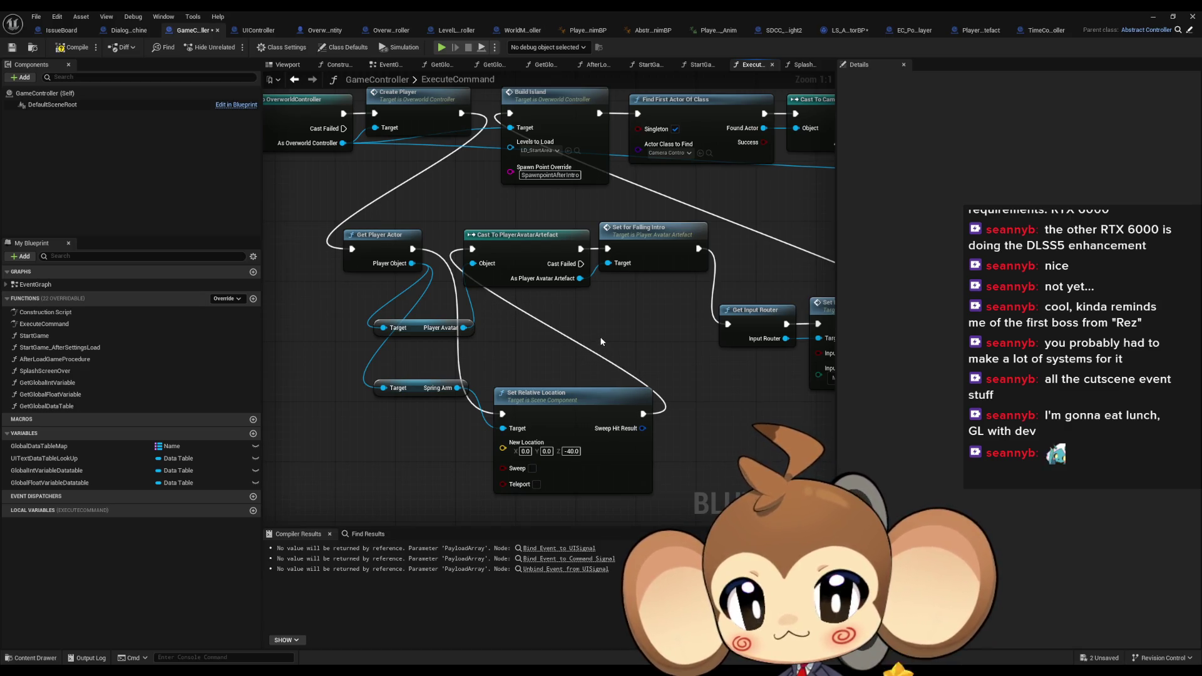
Open the SetForFallingIntro function from its Set for Falling Intro call node
{"action": "mouse_move", "coordinate": [623, 286]}
{"action": "left_mouse_down"}
{"action": "mouse_move", "coordinate": [641, 359]}
{"action": "mouse_move", "coordinate": [622, 283]}
{"action": "mouse_move", "coordinate": [526, 293]}
{"action": "mouse_move", "coordinate": [606, 307]}
{"action": "left_mouse_up"}
{"action": "left_click", "coordinate": [622, 284]}
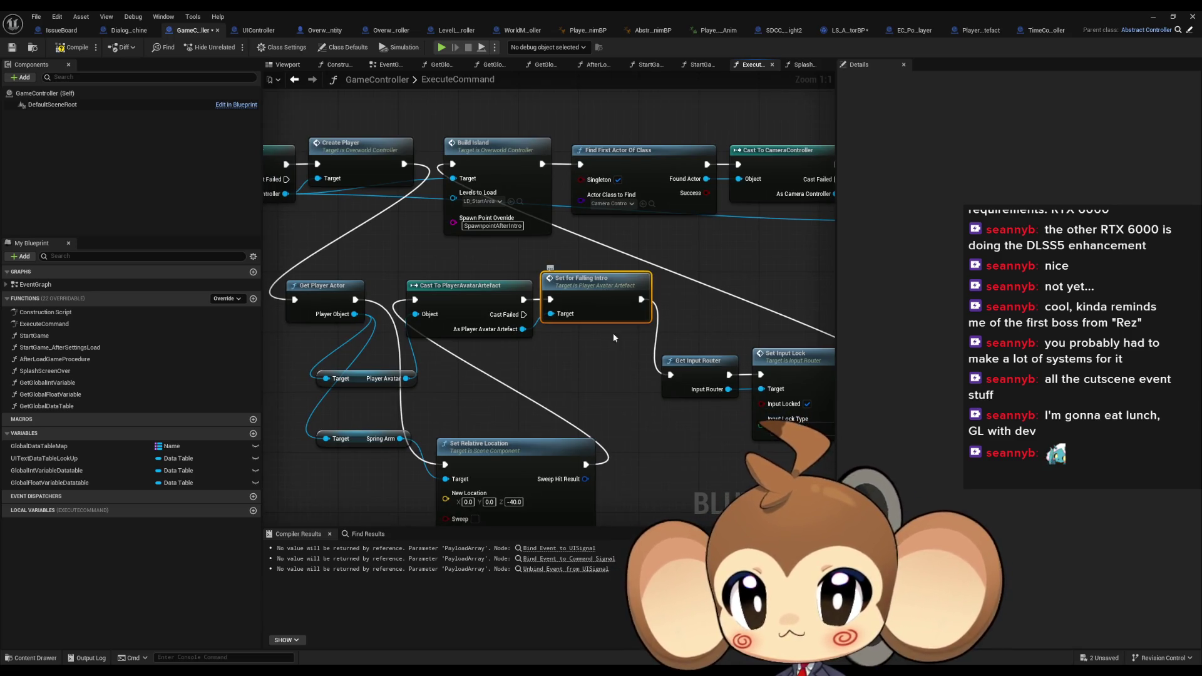
{"action": "double_click", "coordinate": [604, 293]}
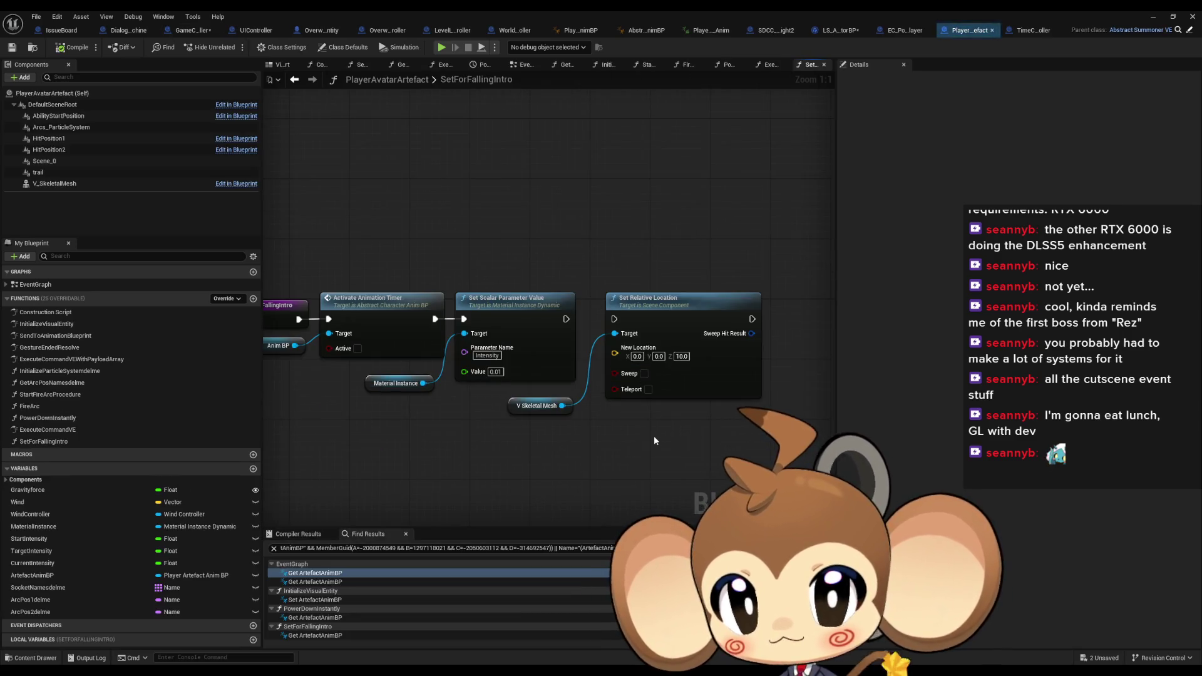
Add a Set Actor Location node to SetForFallingIntro through the 'set location act' search
{"action": "right_click", "coordinate": [542, 430]}
{"action": "type", "text": "set"}
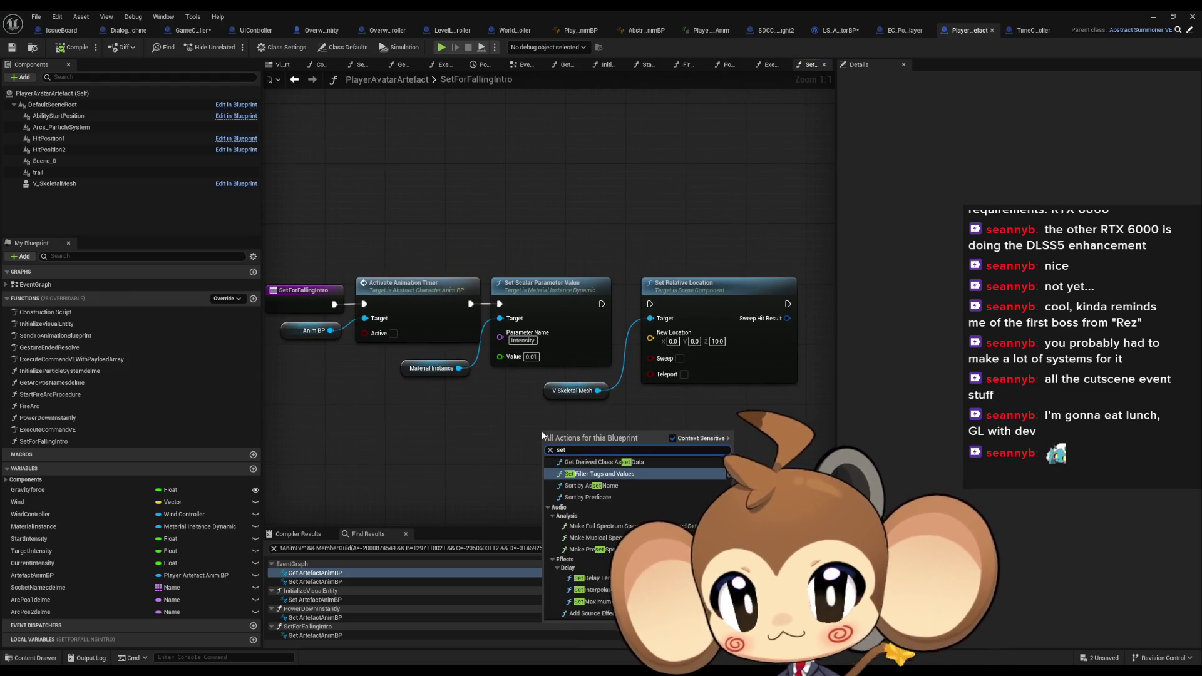
{"action": "type", "text": " location"}
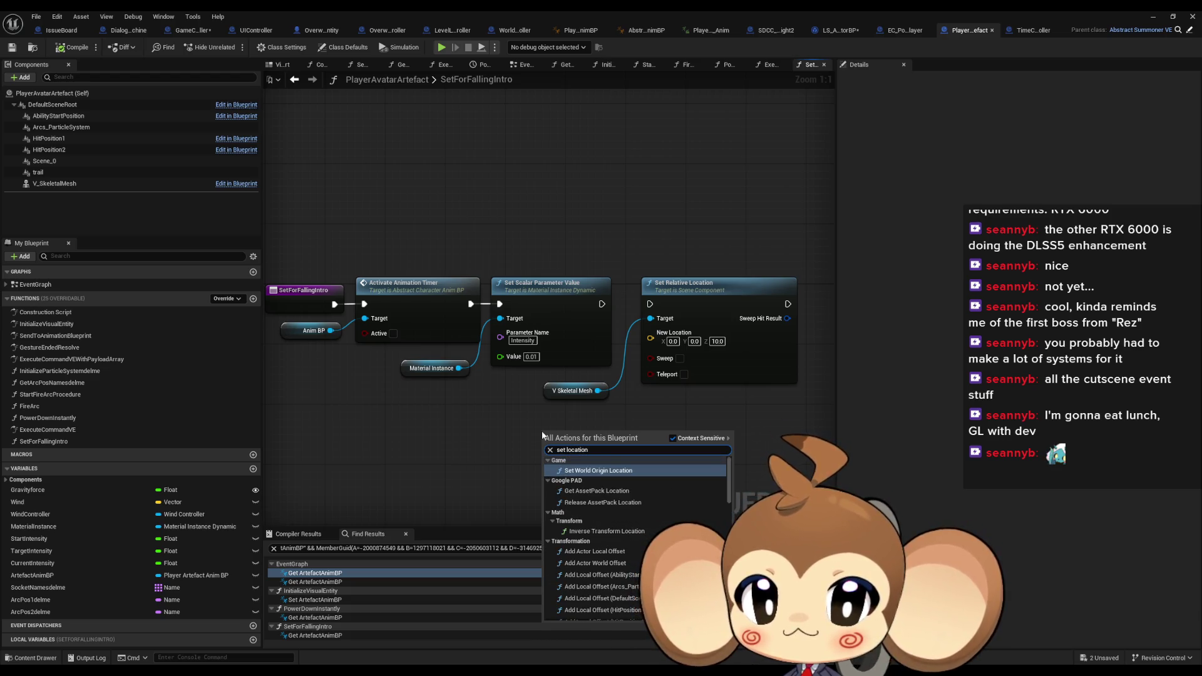
{"action": "type", "text": " actor"}
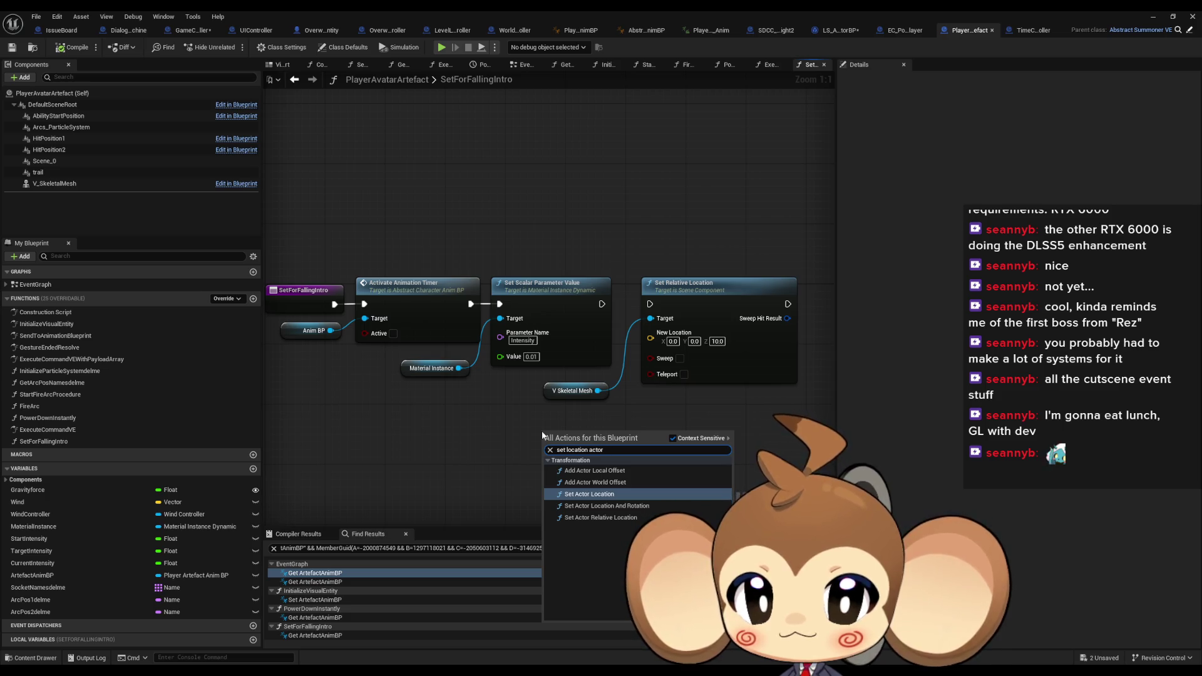
{"action": "key", "text": "Up"}
{"action": "key", "text": "Up"}
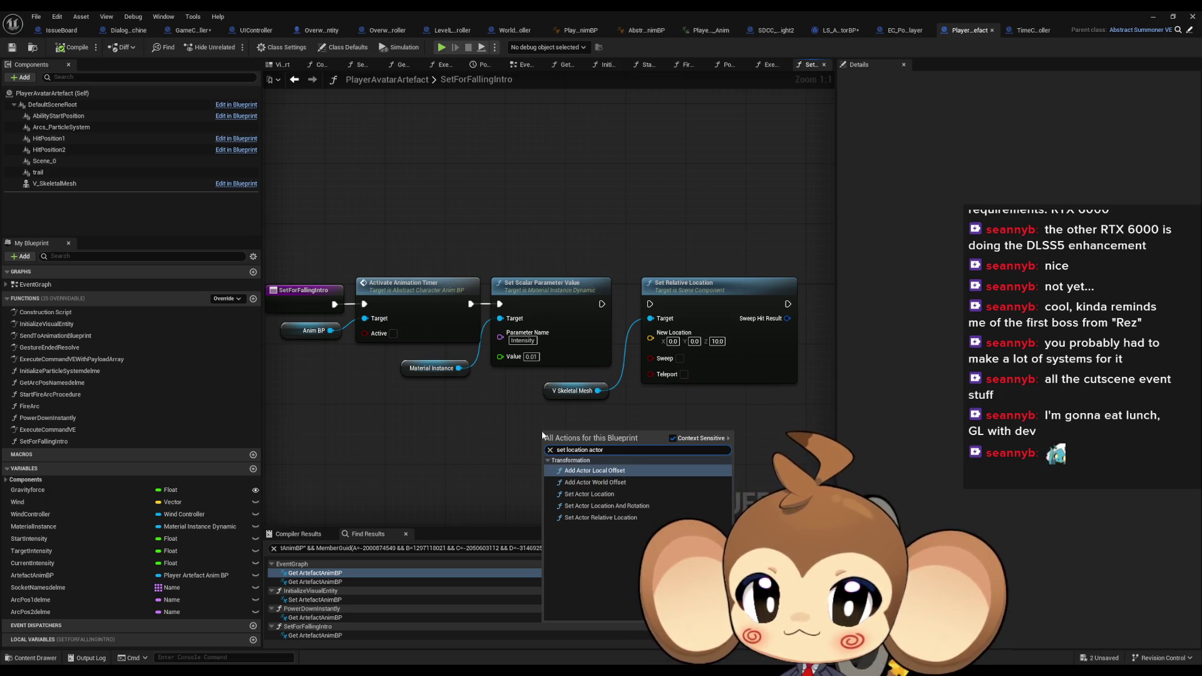
{"action": "key", "text": "Down"}
{"action": "key", "text": "Down"}
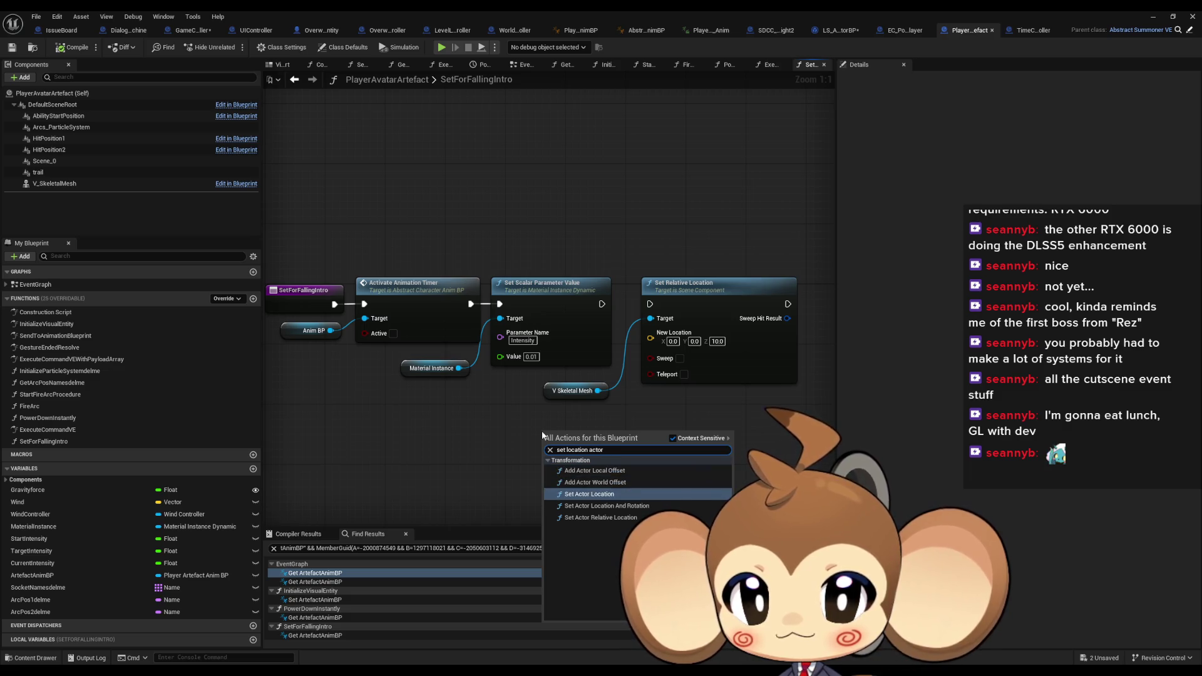
{"action": "key", "text": "Return"}
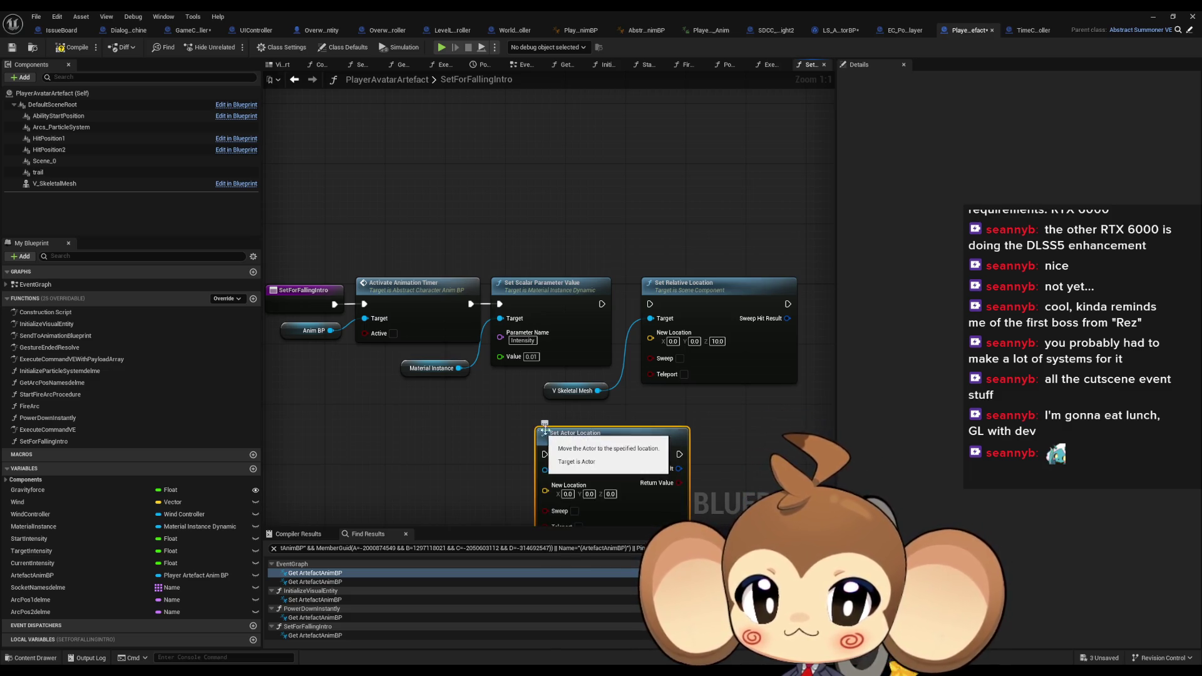
Set the node's New Location Z to -170 and wire its exec pin into the flow
{"action": "type", "text": "-1"}
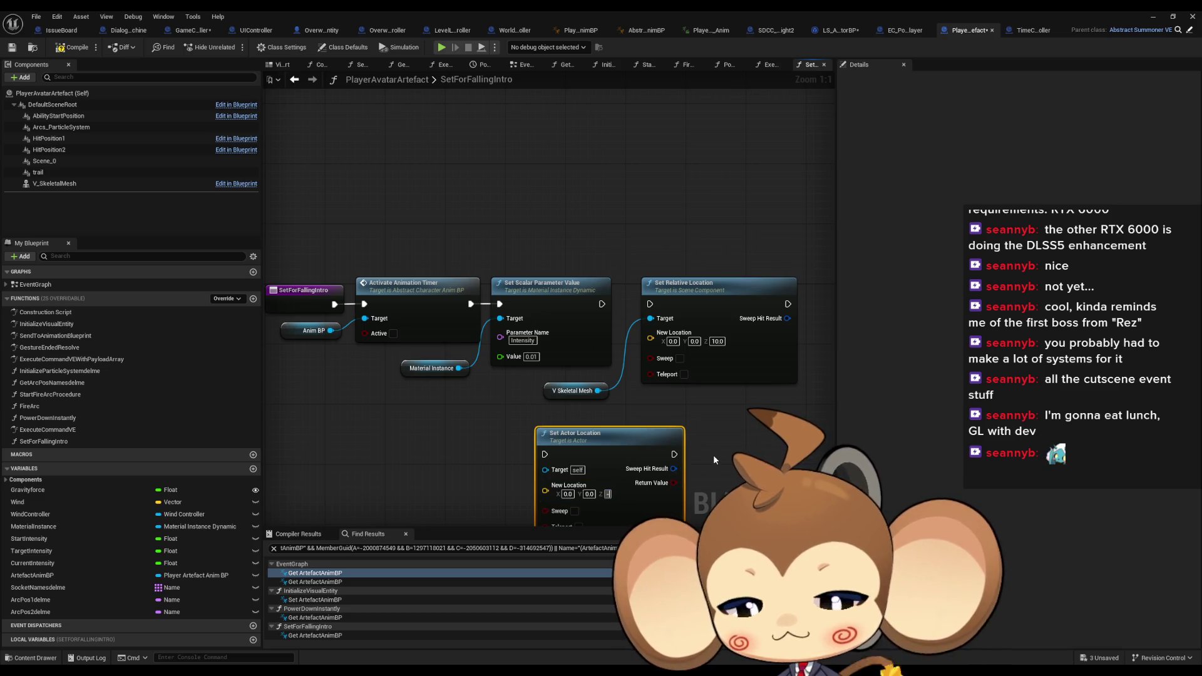
{"action": "type", "text": "70"}
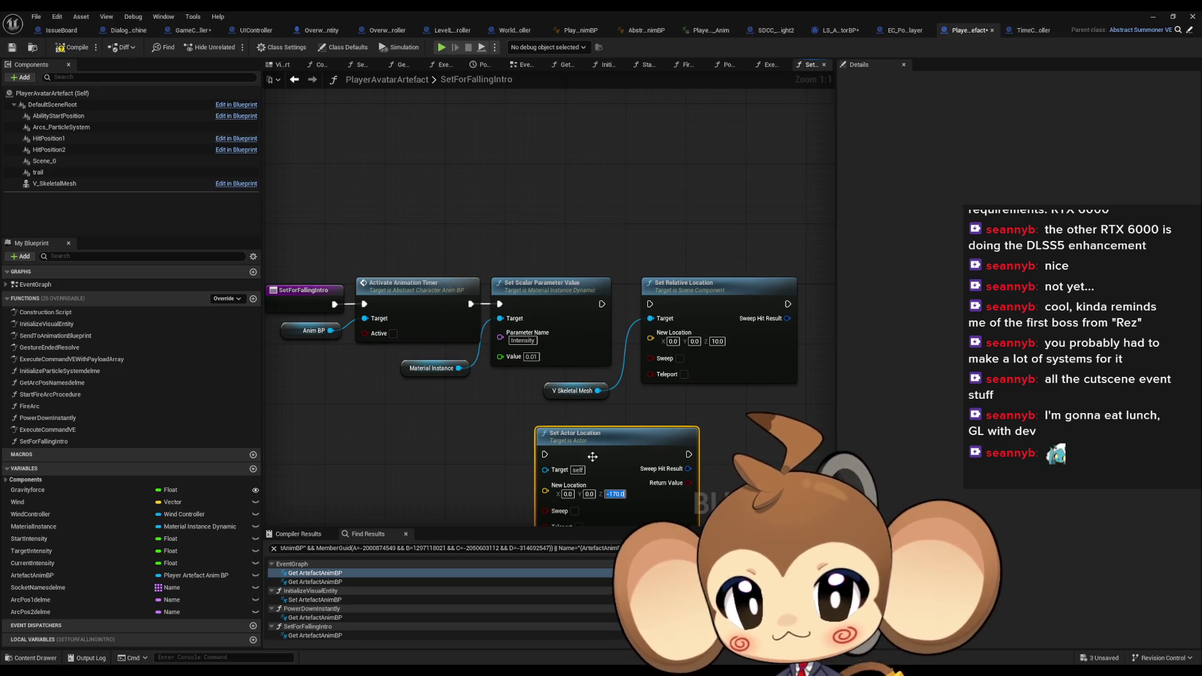
{"action": "mouse_move", "coordinate": [544, 453]}
{"action": "left_mouse_down"}
{"action": "mouse_move", "coordinate": [613, 318]}
{"action": "mouse_move", "coordinate": [602, 304]}
{"action": "left_mouse_up"}
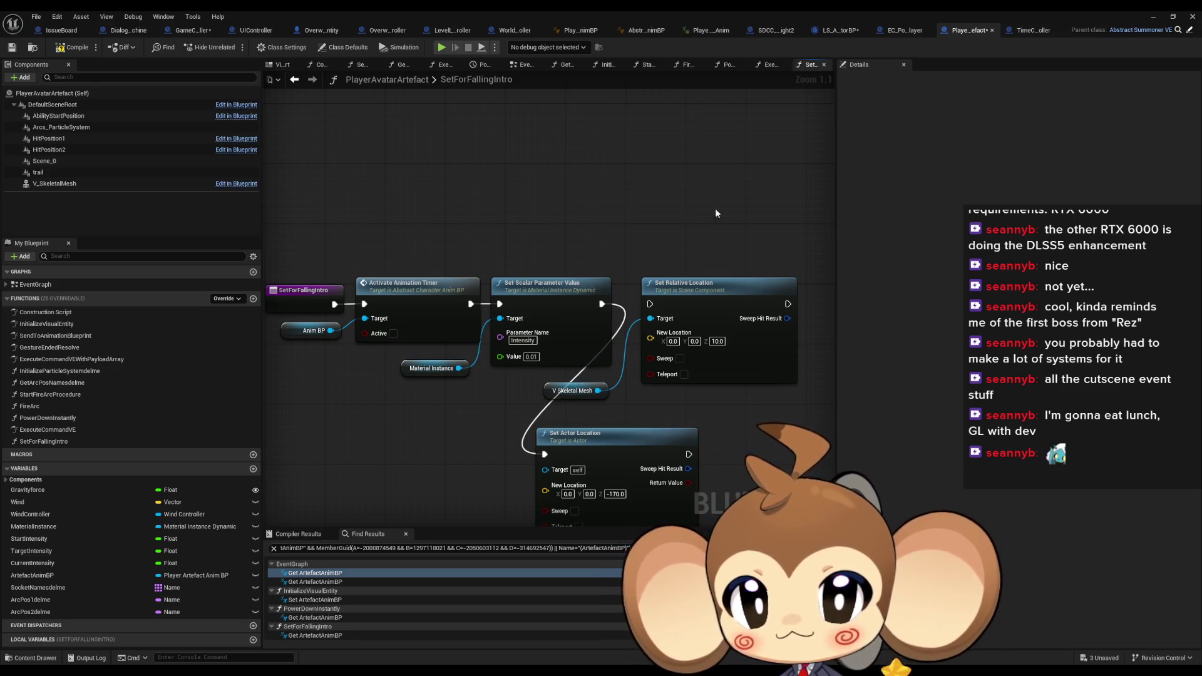
{"action": "left_click", "coordinate": [1168, 16]}
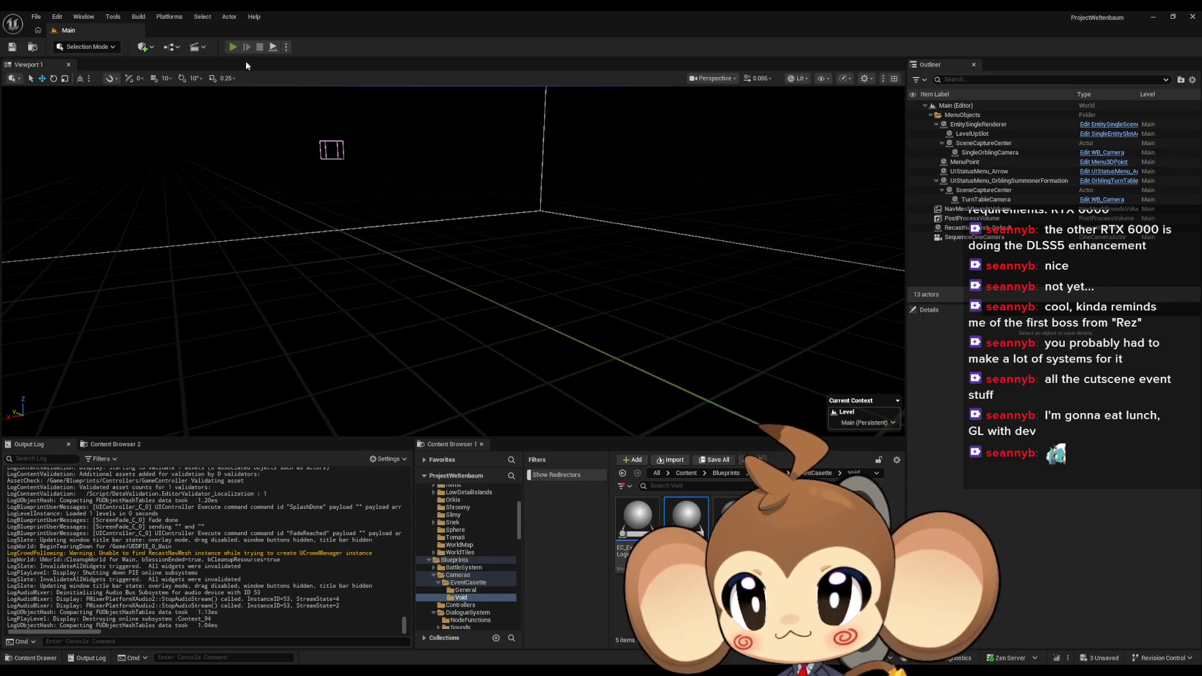
Play-test the level, clicking into the game and then releasing the mouse with Shift+F1
{"action": "left_click", "coordinate": [233, 47]}
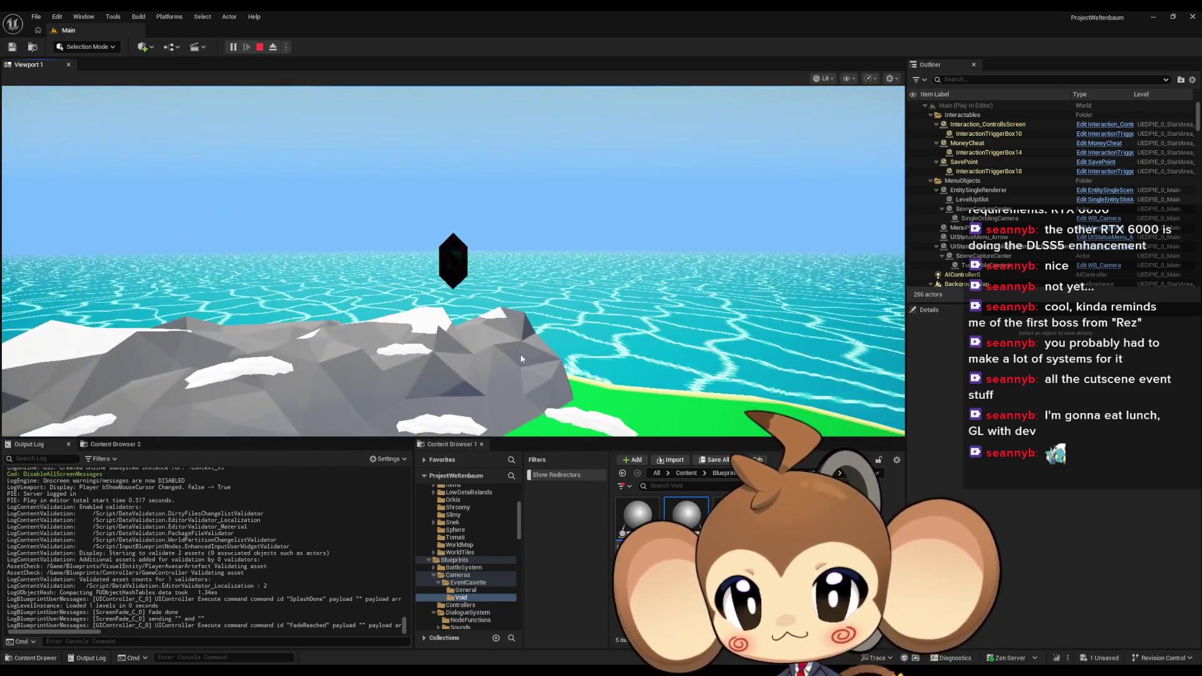
{"action": "left_click", "coordinate": [520, 354]}
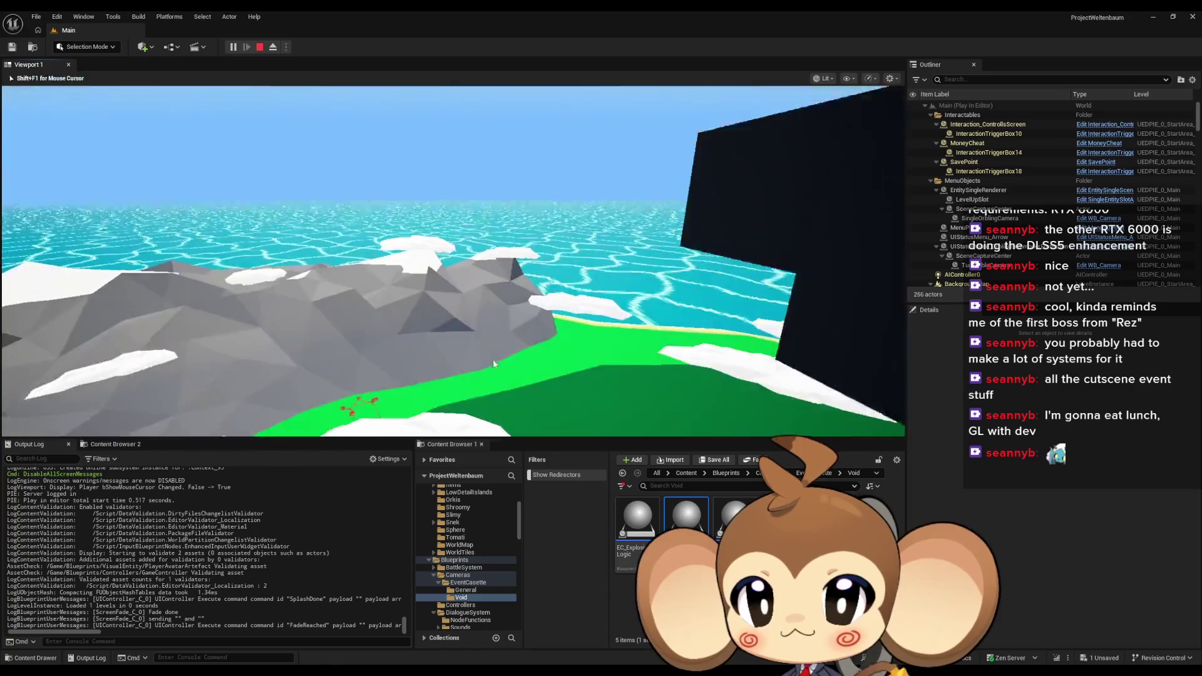
{"action": "key", "text": "shift+F1"}
Restart the play-test to watch the falling intro again, stop it, and return to PlayerAvatarArtefact
{"action": "left_click", "coordinate": [259, 47]}
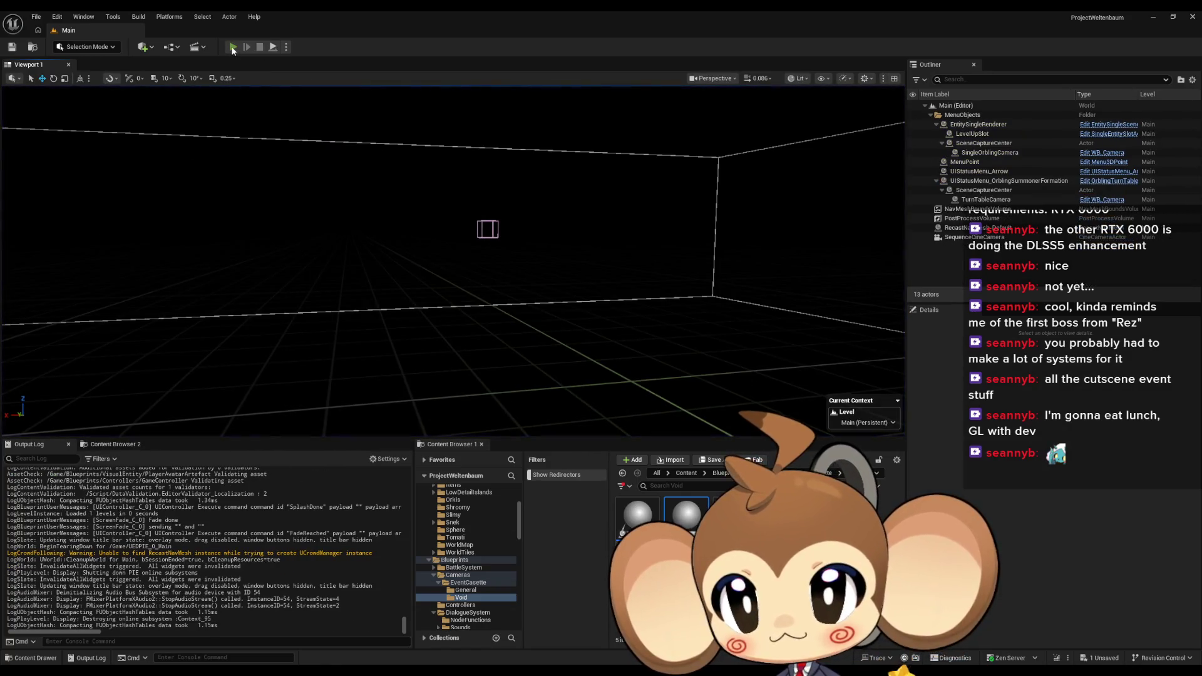
{"action": "left_click", "coordinate": [234, 47]}
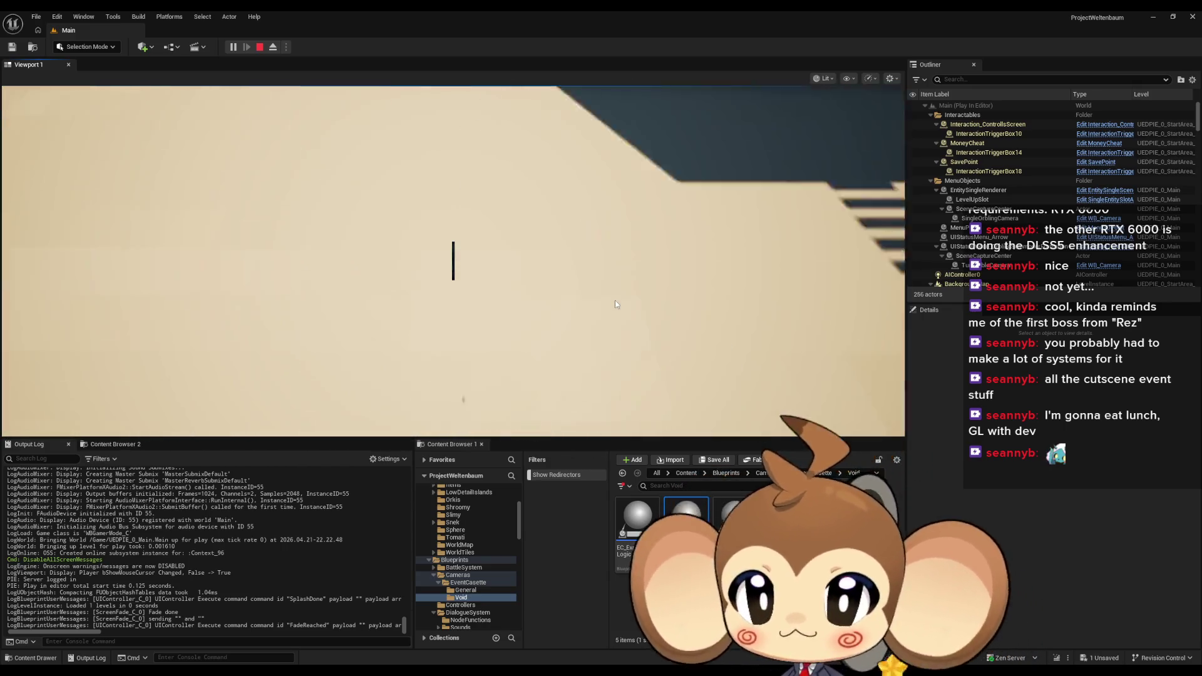
{"action": "left_click", "coordinate": [478, 221]}
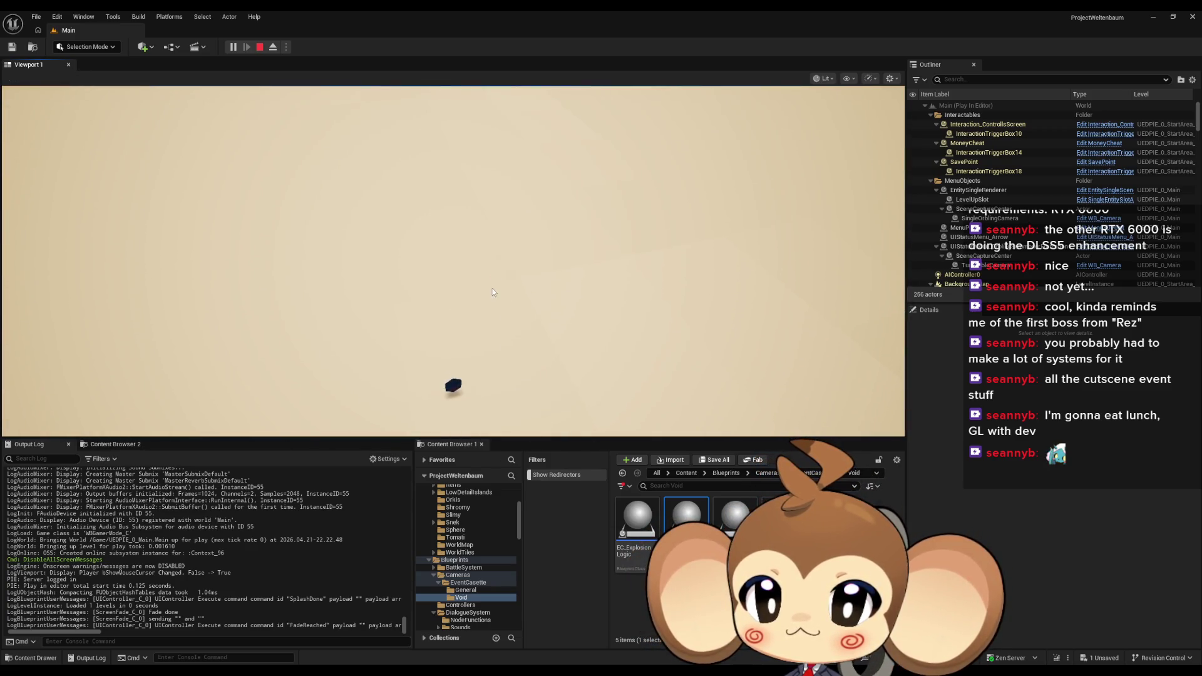
{"action": "left_click", "coordinate": [257, 48]}
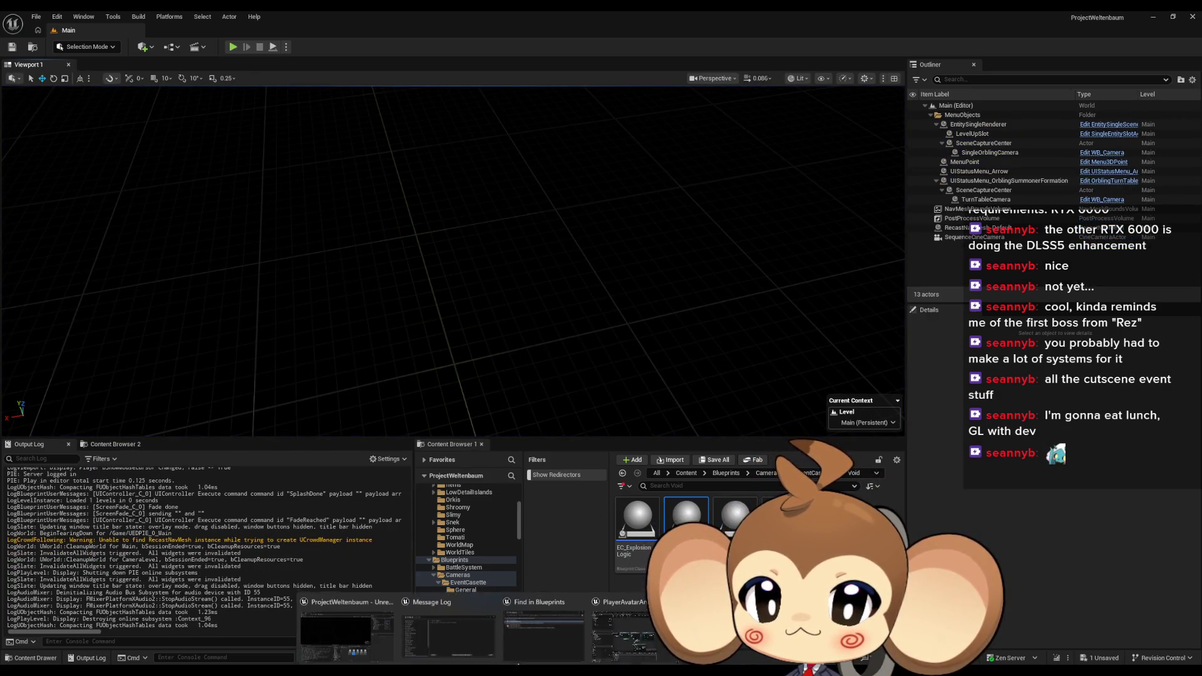
{"action": "left_click", "coordinate": [642, 618]}
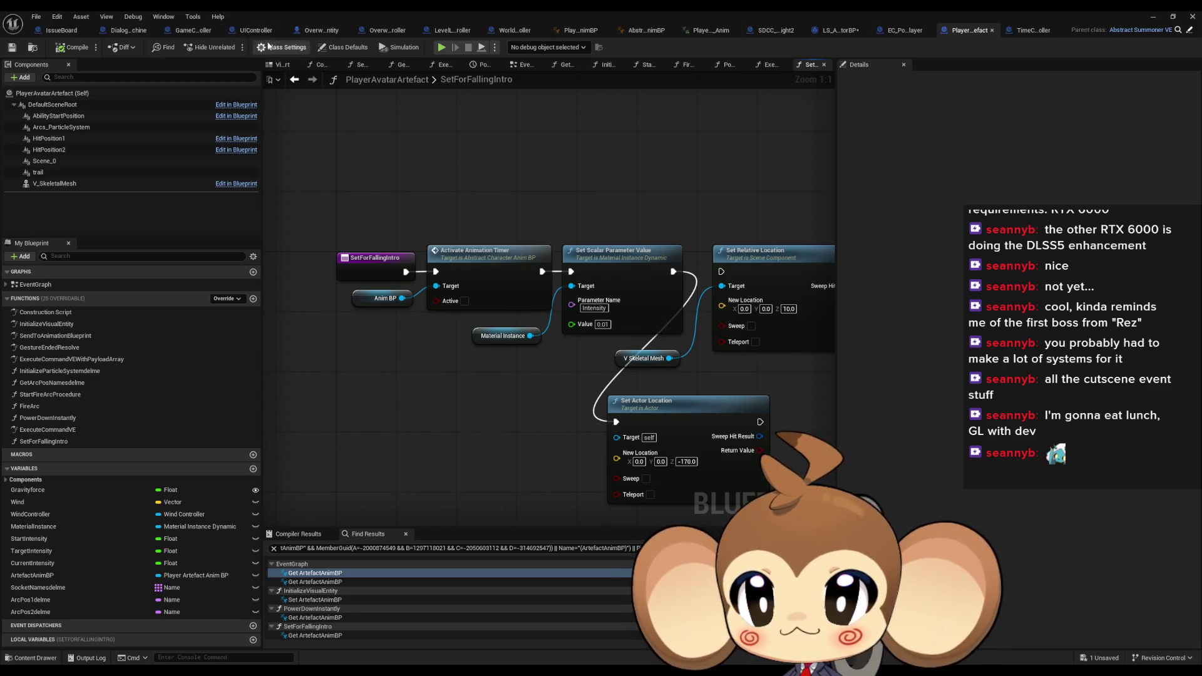
Switch to the OverworldPlayerEntity blueprint and scroll its My Blueprint functions list to the top
{"action": "left_click", "coordinate": [319, 32]}
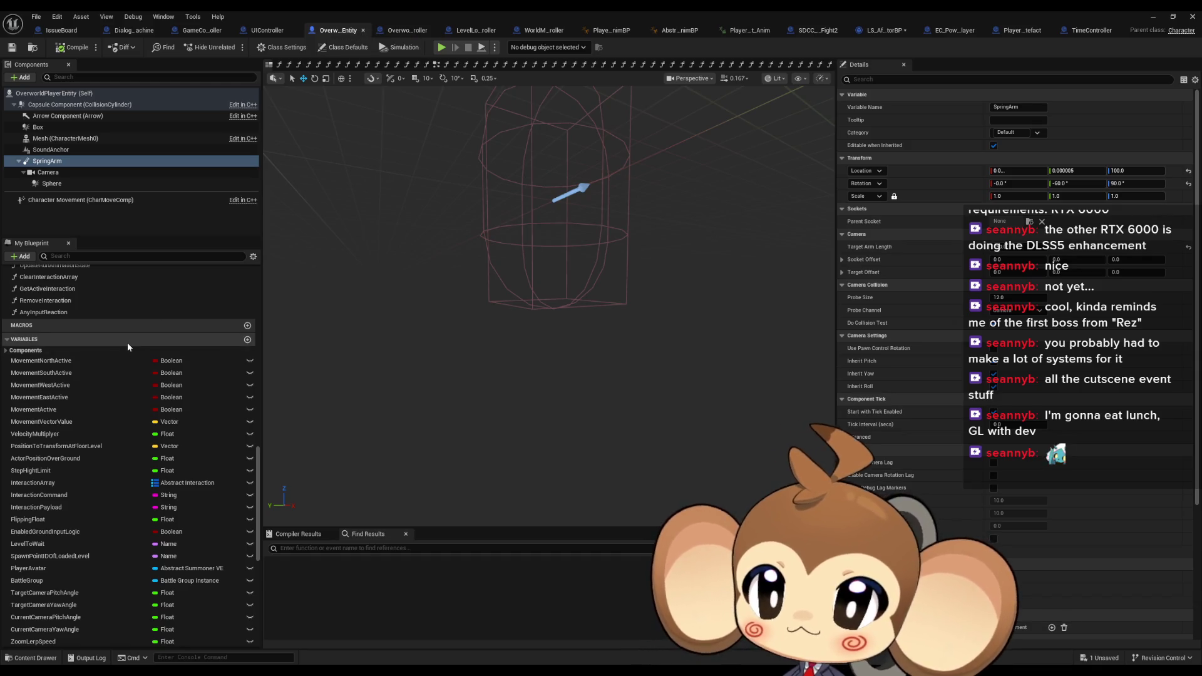
{"action": "scroll", "coordinate": [126, 343], "scroll_direction": "up", "scroll_amount": 5}
{"action": "scroll", "coordinate": [123, 358], "scroll_direction": "up", "scroll_amount": 1}
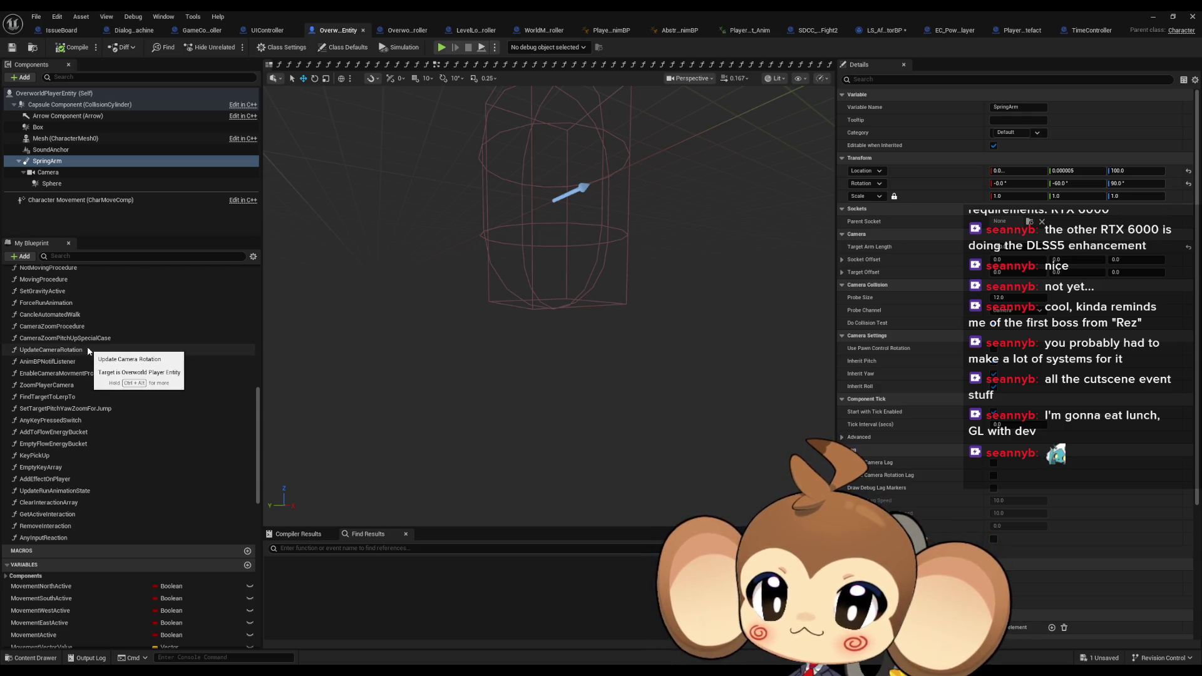
{"action": "scroll", "coordinate": [85, 351], "scroll_direction": "up", "scroll_amount": 10}
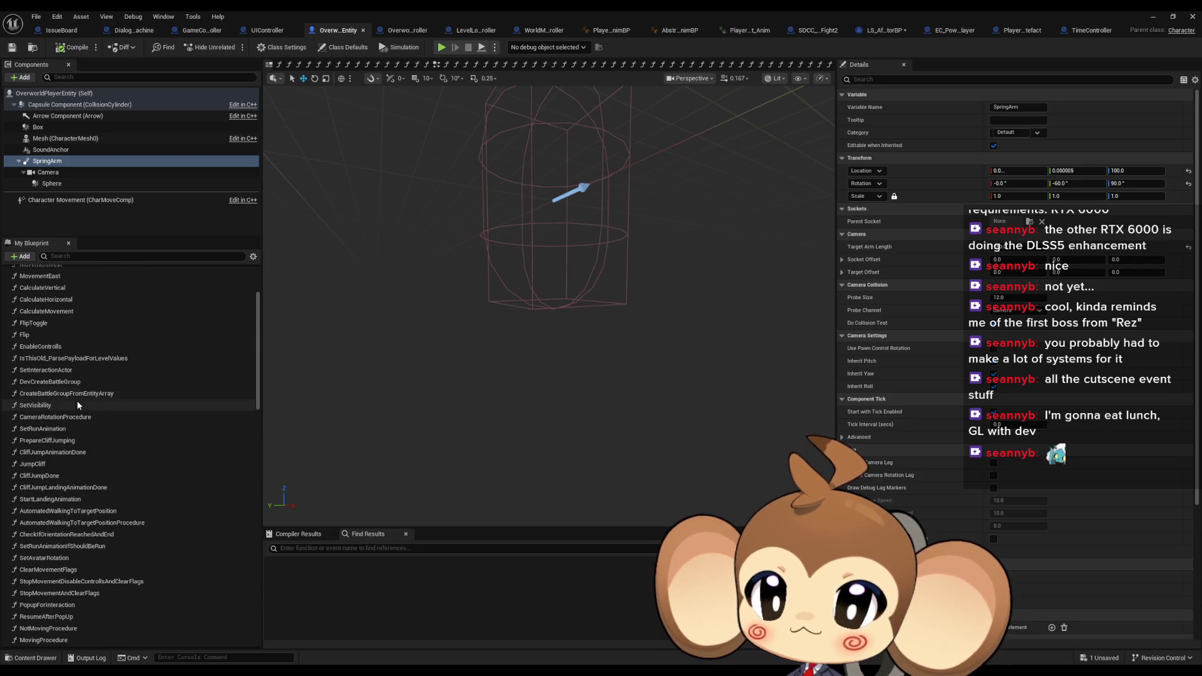
Open CameraRotationProcedure and examine its Branch and SET nodes and entry node
{"action": "double_click", "coordinate": [84, 415]}
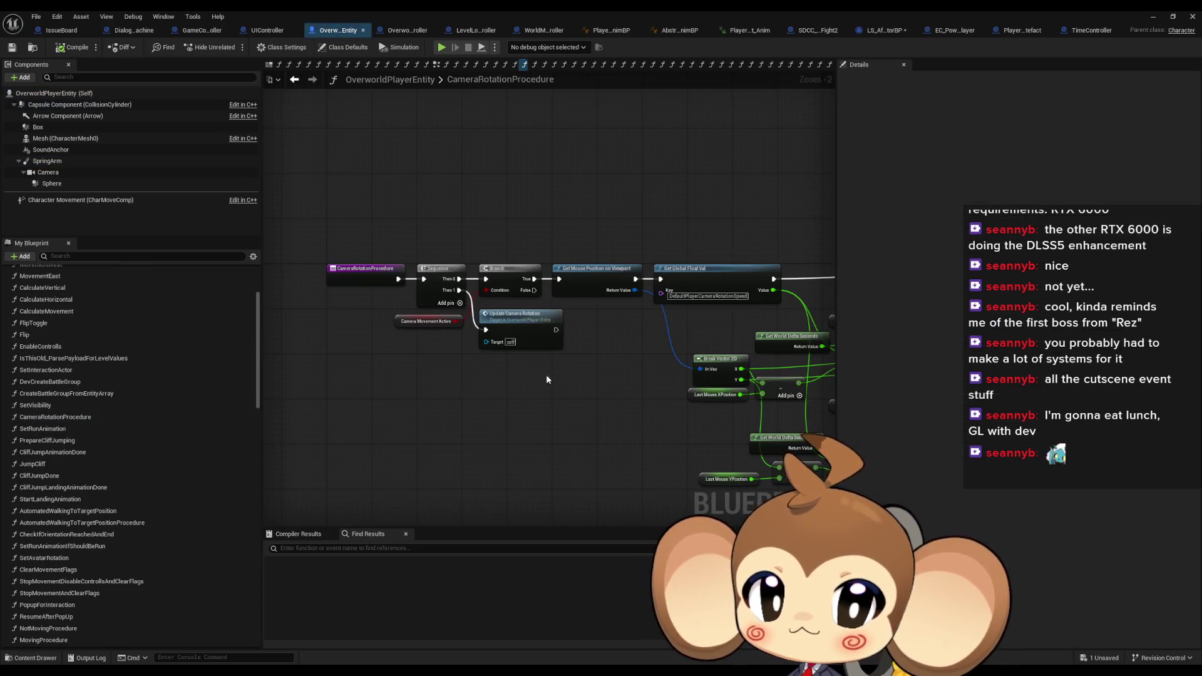
{"action": "mouse_move", "coordinate": [525, 395]}
{"action": "left_mouse_down"}
{"action": "mouse_move", "coordinate": [325, 385]}
{"action": "mouse_move", "coordinate": [664, 396]}
{"action": "mouse_move", "coordinate": [599, 389]}
{"action": "mouse_move", "coordinate": [277, 424]}
{"action": "left_mouse_up"}
{"action": "left_click_drag", "start_coordinate": [578, 448], "coordinate": [416, 448]}
{"action": "scroll", "coordinate": [416, 448], "scroll_direction": "up", "scroll_amount": 1}
{"action": "scroll", "coordinate": [518, 466], "scroll_direction": "up", "scroll_amount": 1}
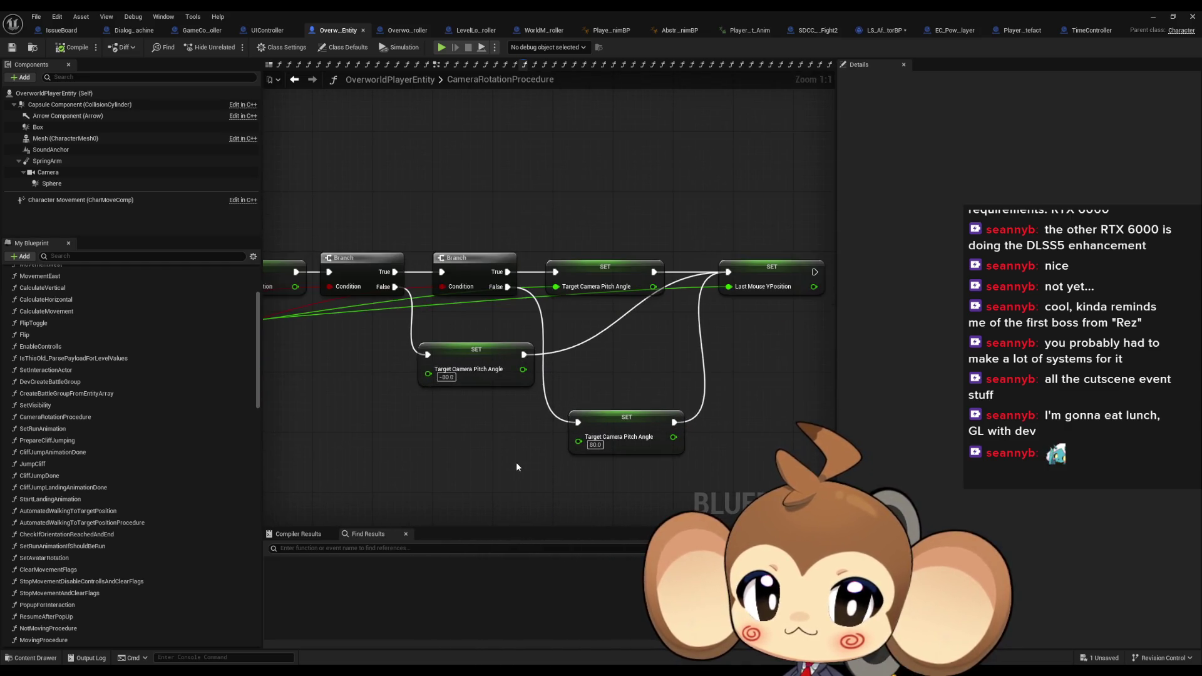
{"action": "scroll", "coordinate": [513, 463], "scroll_direction": "down", "scroll_amount": 2}
{"action": "left_click_drag", "start_coordinate": [538, 463], "coordinate": [568, 460]}
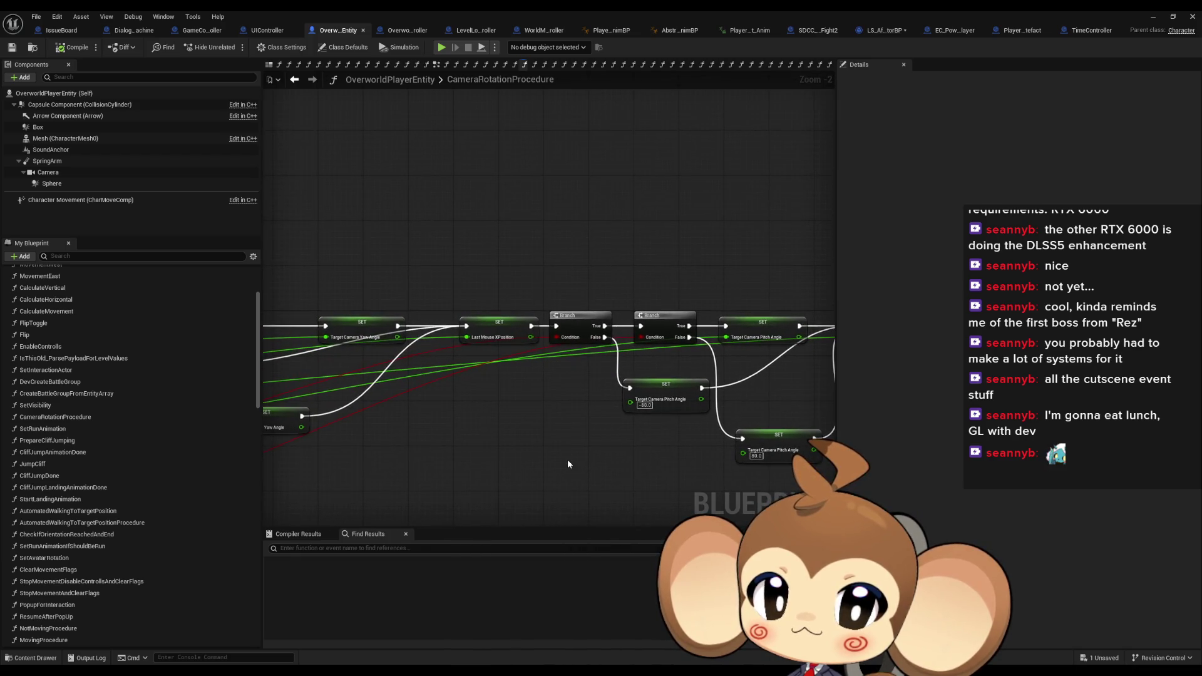
{"action": "left_click_drag", "start_coordinate": [457, 371], "coordinate": [513, 397]}
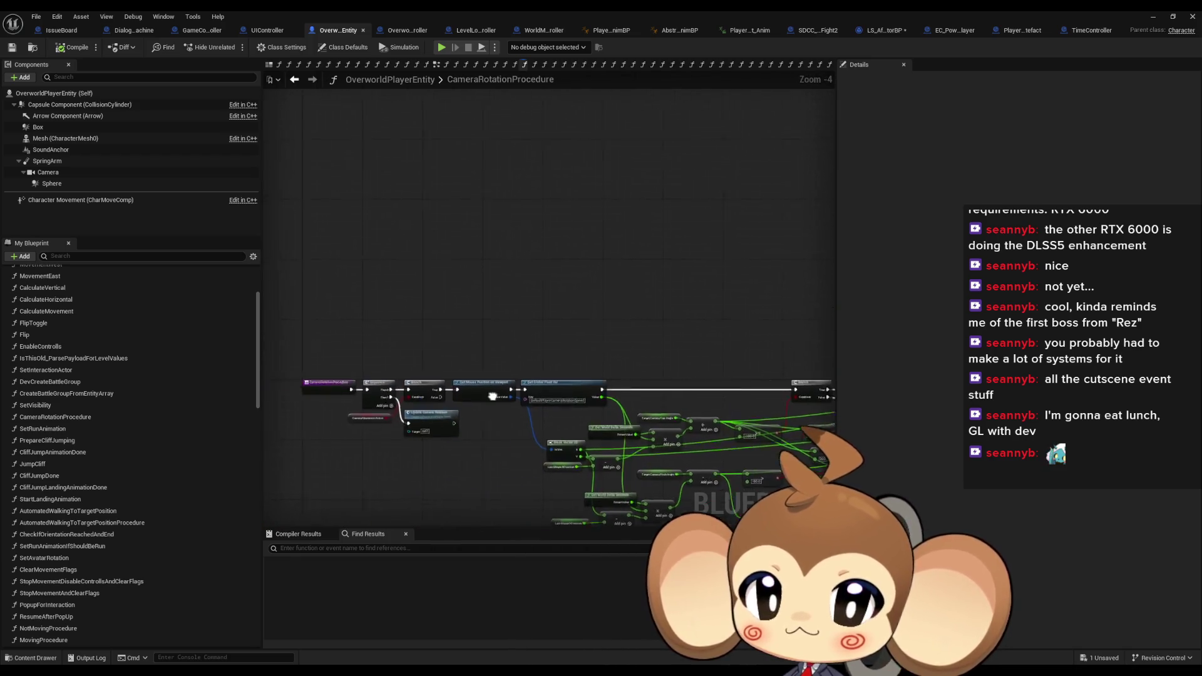
{"action": "scroll", "coordinate": [513, 396], "scroll_direction": "up", "scroll_amount": 3}
{"action": "scroll", "coordinate": [117, 359], "scroll_direction": "up", "scroll_amount": 4}
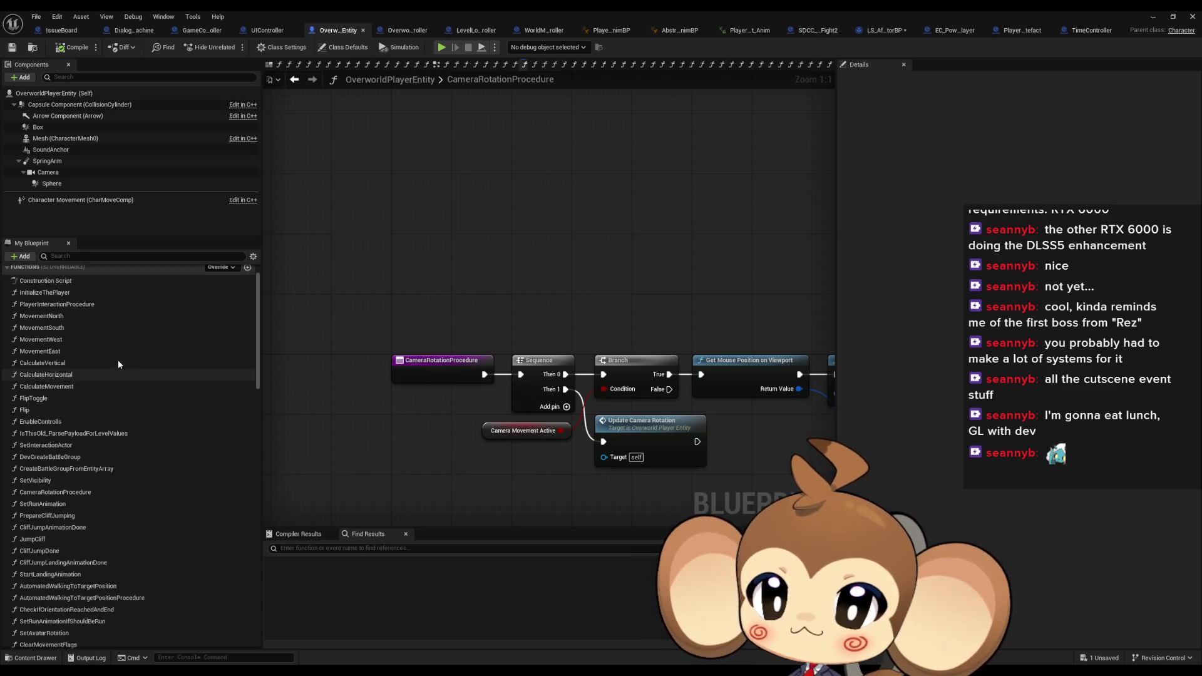
In the EventGraph, follow the camera call chain into Camera Zoom Pitch Up Special Case
{"action": "double_click", "coordinate": [55, 285]}
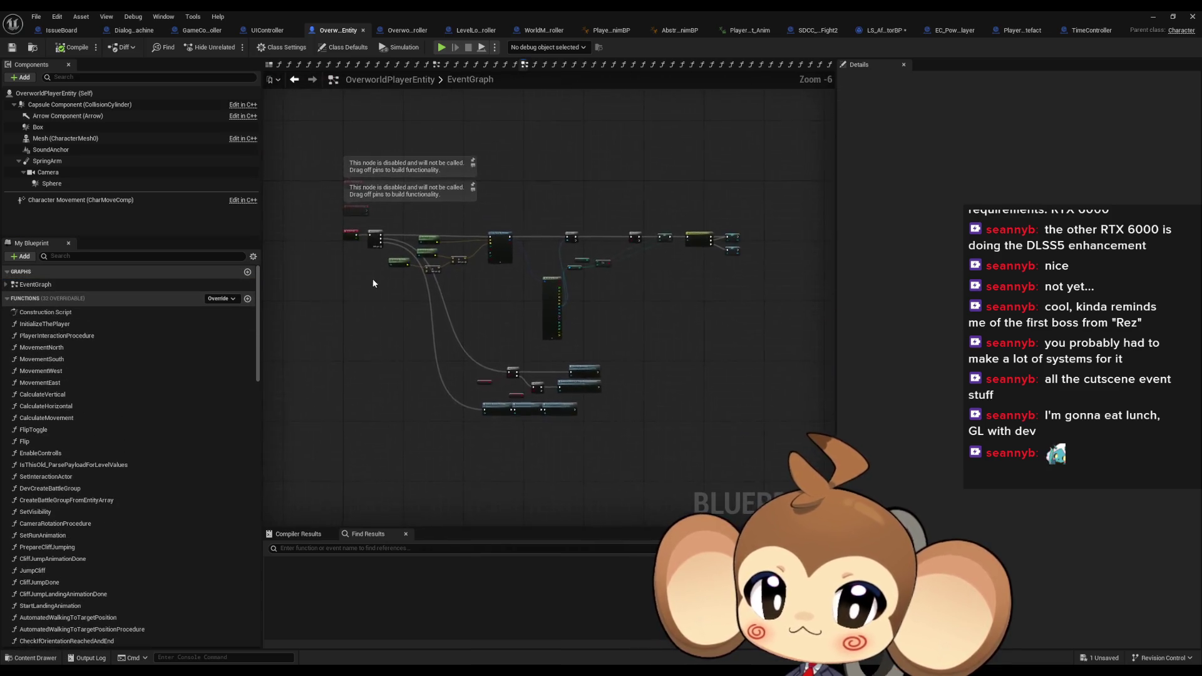
{"action": "scroll", "coordinate": [394, 265], "scroll_direction": "up", "scroll_amount": 6}
{"action": "left_click", "coordinate": [438, 494]}
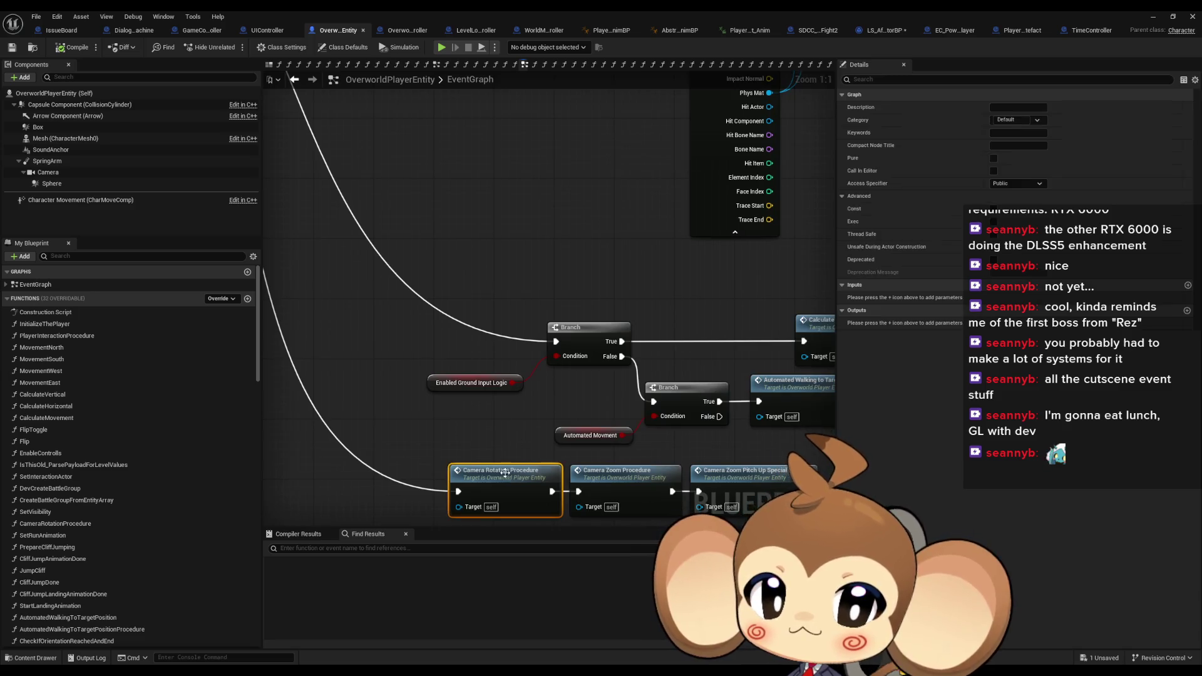
{"action": "left_click_drag", "start_coordinate": [551, 419], "coordinate": [448, 381]}
{"action": "left_click", "coordinate": [477, 432]}
{"action": "left_click", "coordinate": [579, 436]}
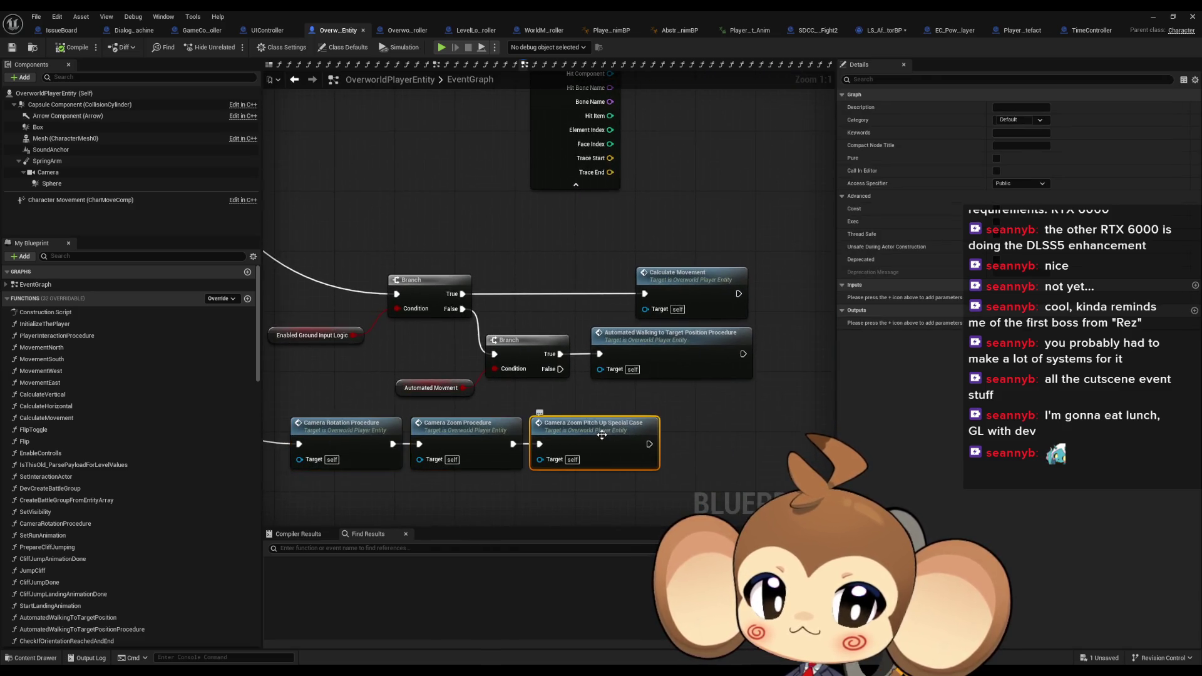
{"action": "double_click", "coordinate": [601, 434]}
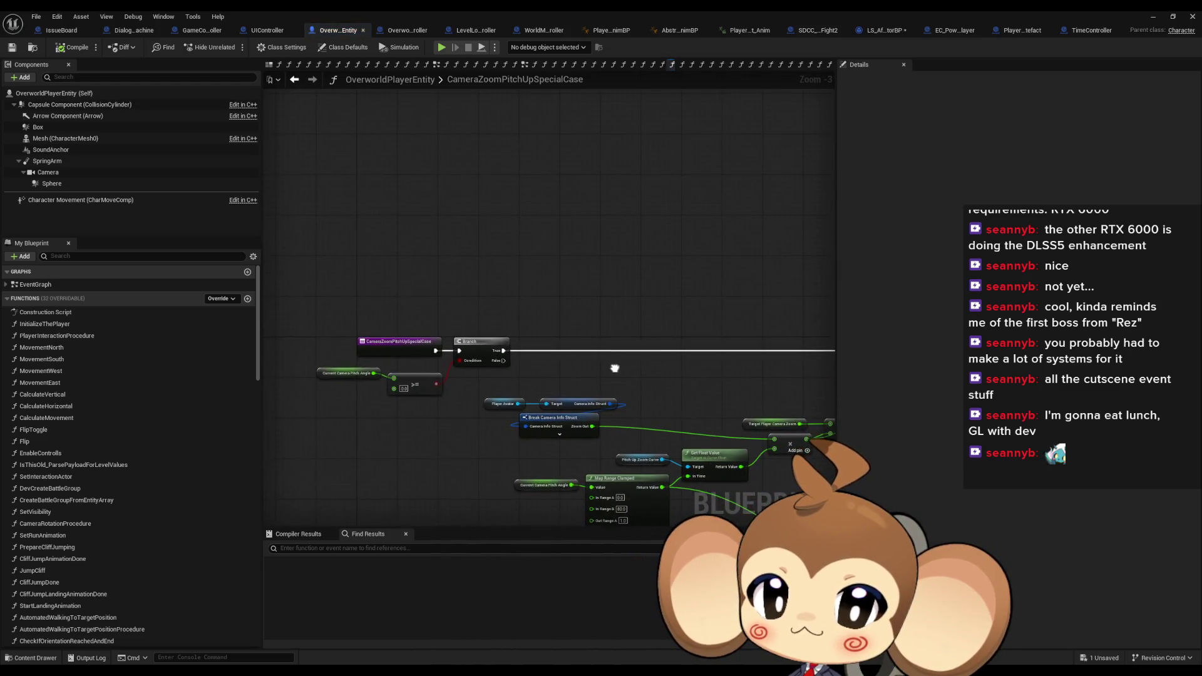
Examine the Branch, SET, Set Relative Location and Z-position nodes, selecting the Initial Camera ZPosition getter
{"action": "left_click_drag", "start_coordinate": [612, 373], "coordinate": [606, 308]}
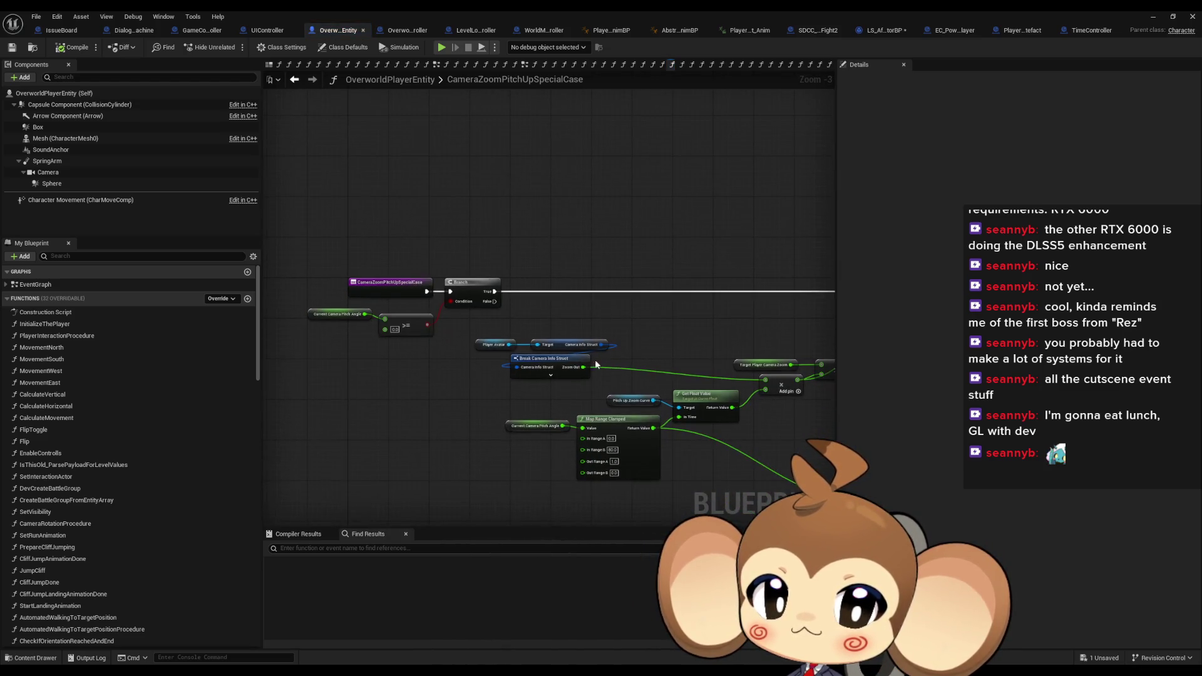
{"action": "scroll", "coordinate": [572, 404], "scroll_direction": "up", "scroll_amount": 3}
{"action": "scroll", "coordinate": [617, 373], "scroll_direction": "down", "scroll_amount": 3}
{"action": "mouse_move", "coordinate": [617, 373]}
{"action": "left_mouse_down"}
{"action": "mouse_move", "coordinate": [531, 406]}
{"action": "mouse_move", "coordinate": [383, 300]}
{"action": "left_mouse_up"}
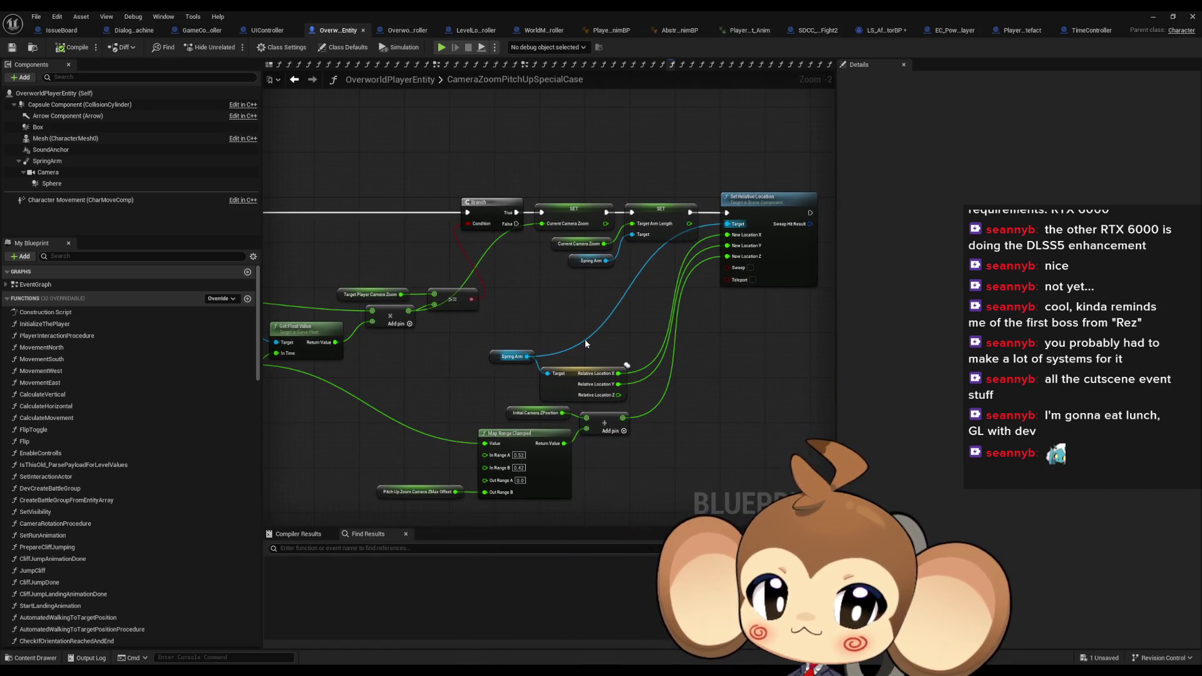
{"action": "left_click_drag", "start_coordinate": [625, 392], "coordinate": [626, 394]}
{"action": "left_click_drag", "start_coordinate": [724, 264], "coordinate": [633, 285]}
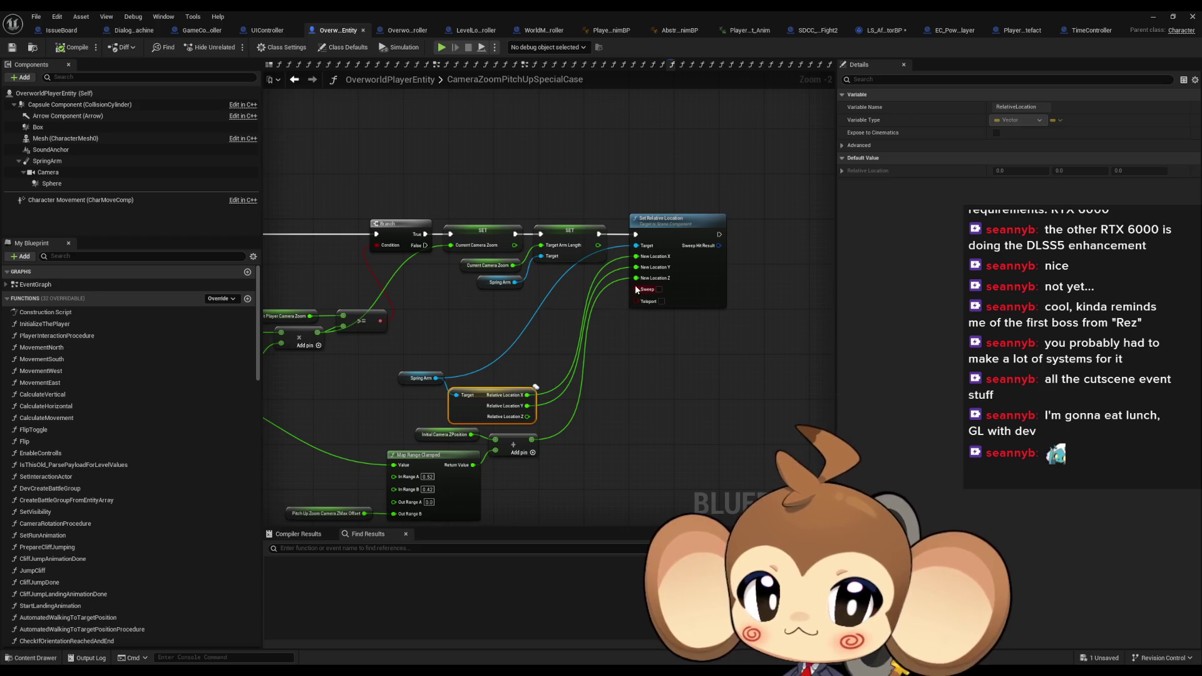
{"action": "left_click_drag", "start_coordinate": [559, 457], "coordinate": [634, 354]}
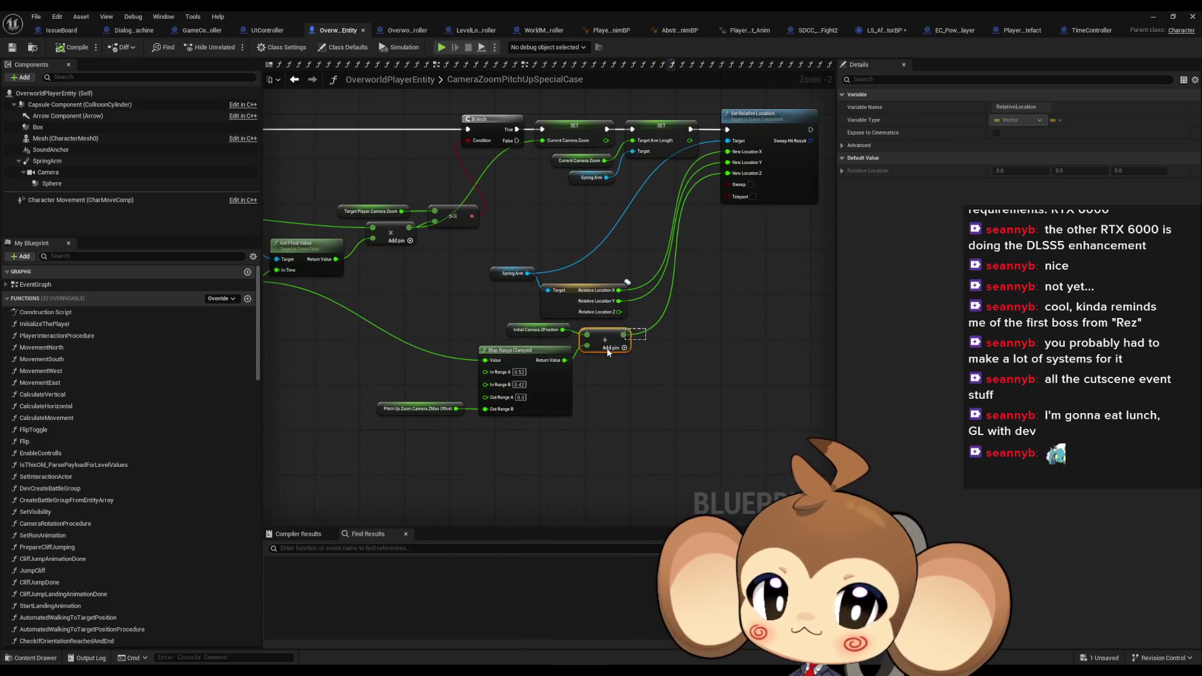
{"action": "left_click_drag", "start_coordinate": [396, 441], "coordinate": [397, 441]}
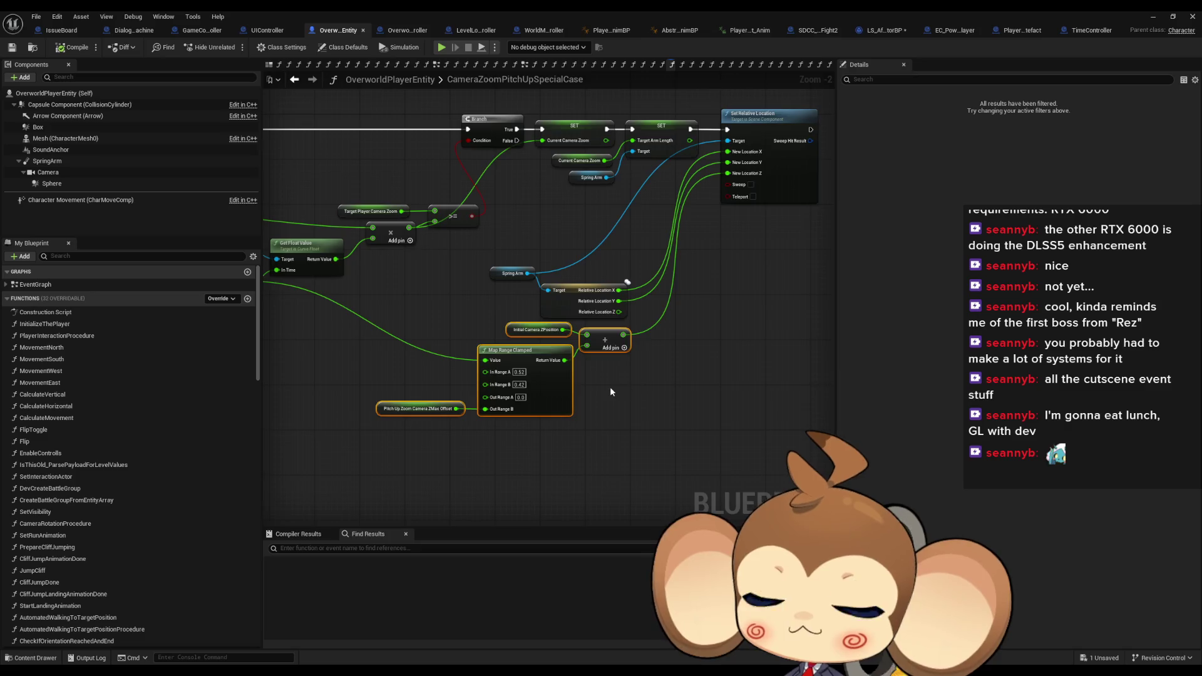
{"action": "scroll", "coordinate": [610, 388], "scroll_direction": "up", "scroll_amount": 2}
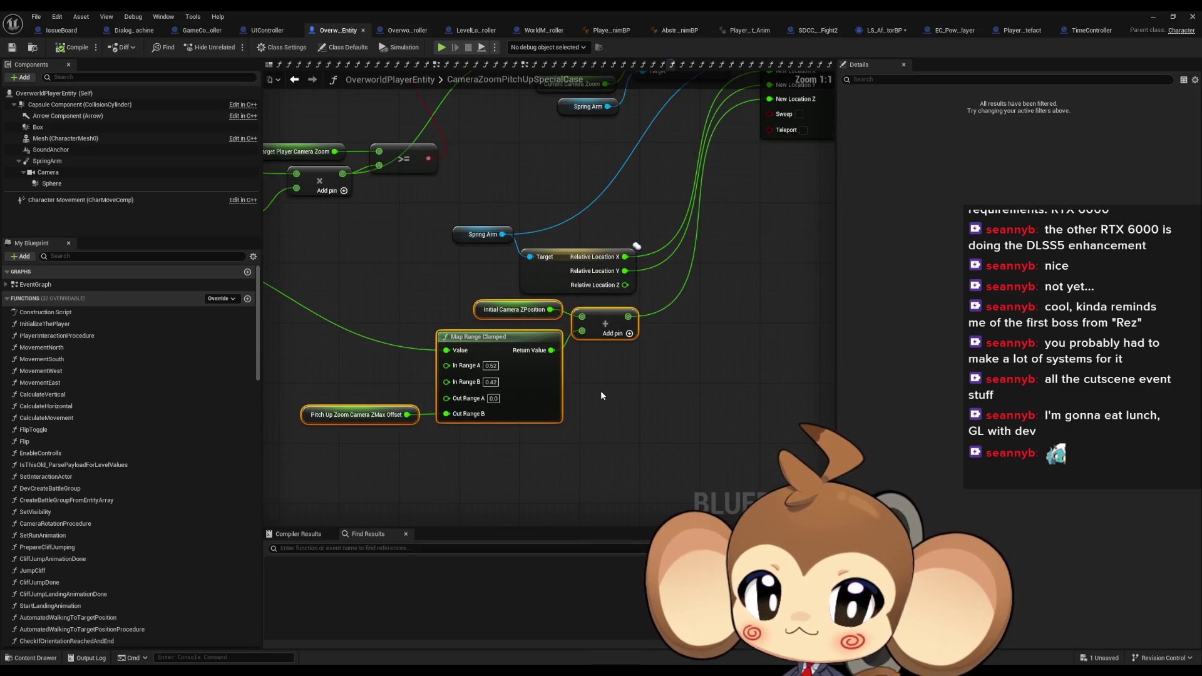
{"action": "left_click", "coordinate": [460, 306]}
{"action": "left_click_drag", "start_coordinate": [510, 313], "coordinate": [507, 311]}
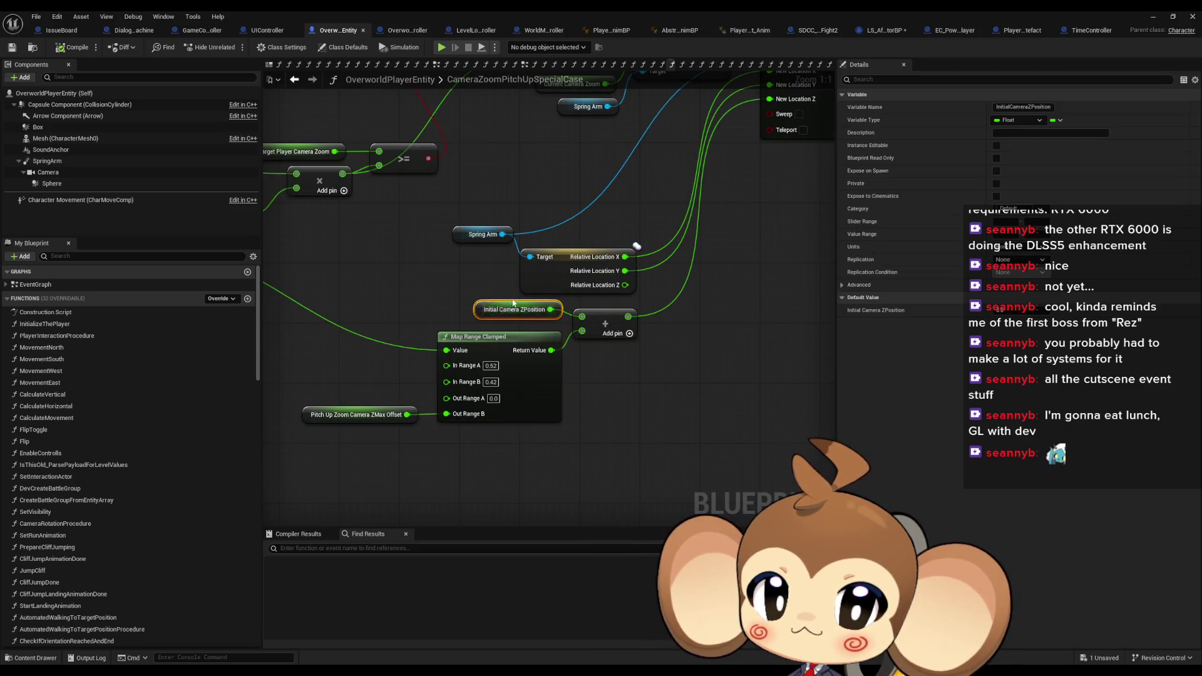
Find references to Initial Camera ZPosition by name and jump to where it is set
{"action": "right_click", "coordinate": [480, 311]}
{"action": "mouse_move", "coordinate": [518, 406]}
{"action": "left_click", "coordinate": [658, 425]}
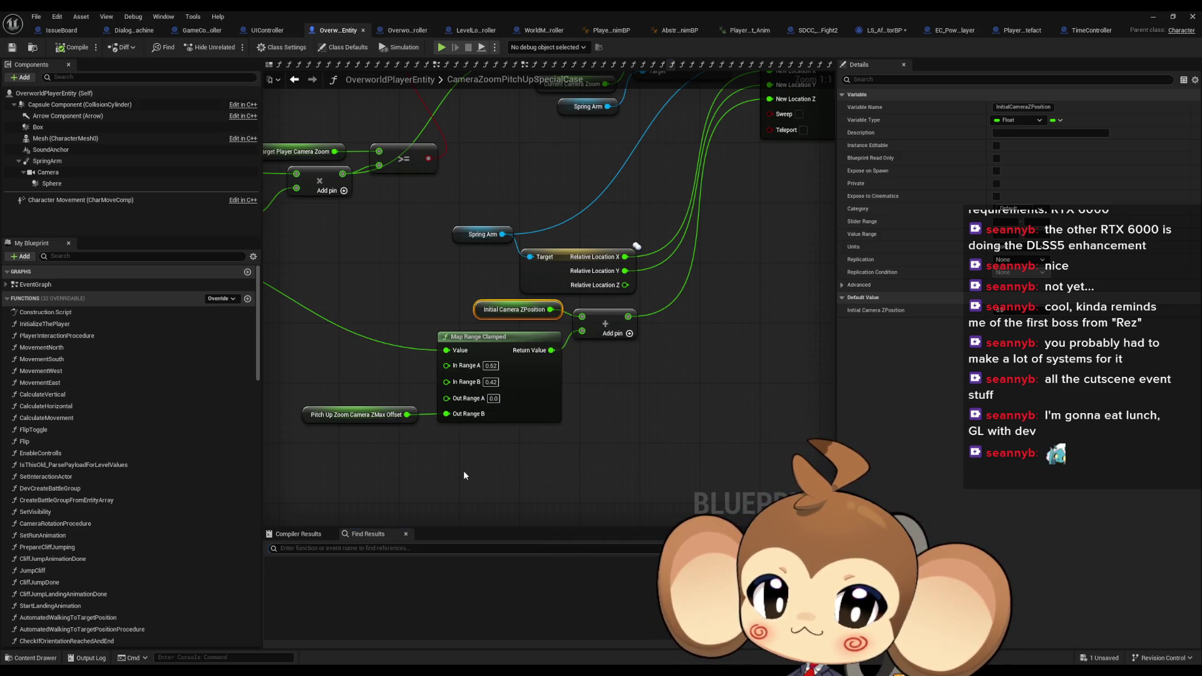
{"action": "left_click", "coordinate": [306, 573]}
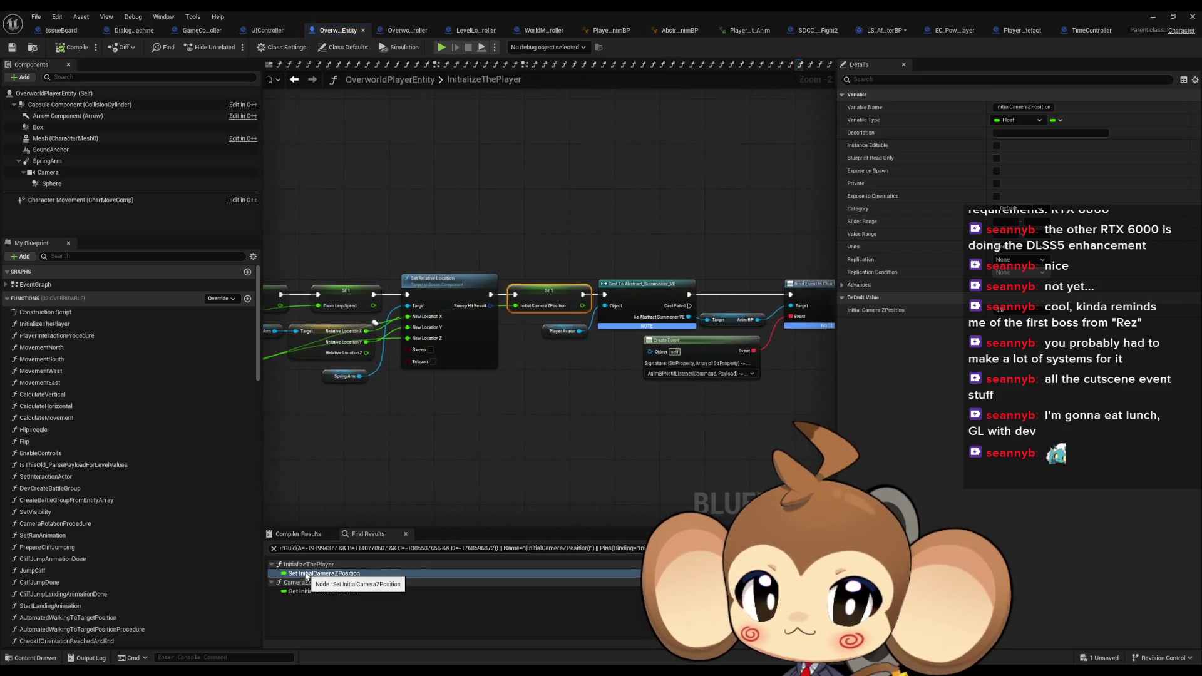
{"action": "scroll", "coordinate": [438, 400], "scroll_direction": "down", "scroll_amount": 2}
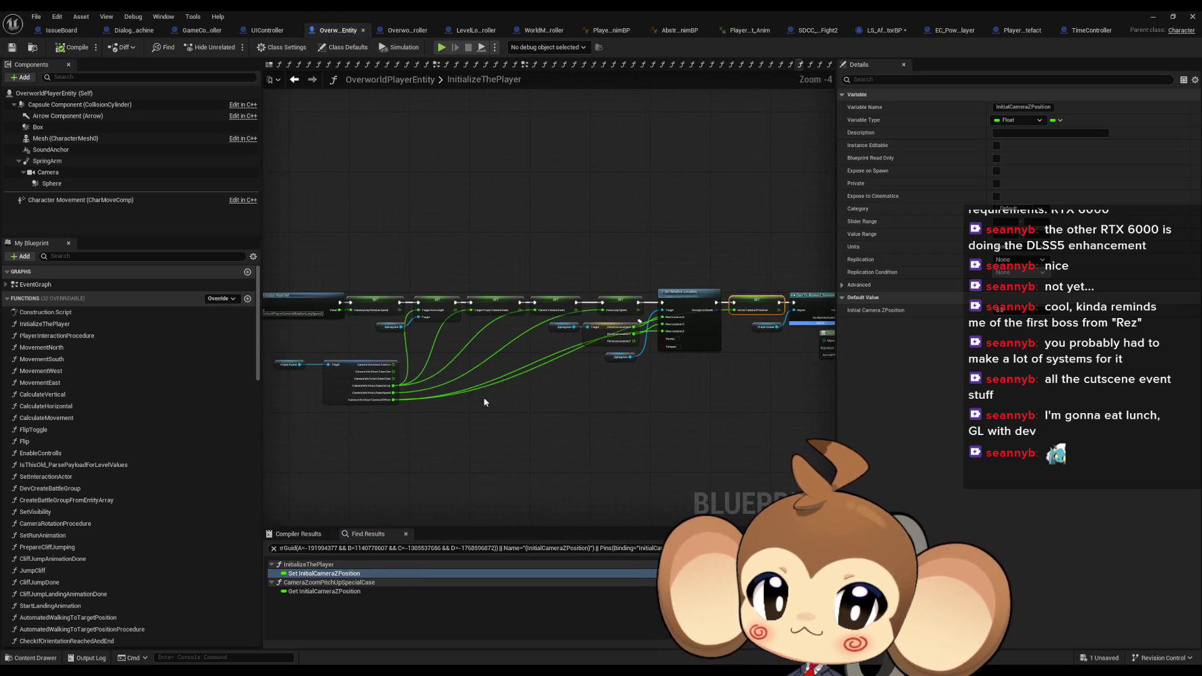
{"action": "scroll", "coordinate": [367, 406], "scroll_direction": "up", "scroll_amount": 3}
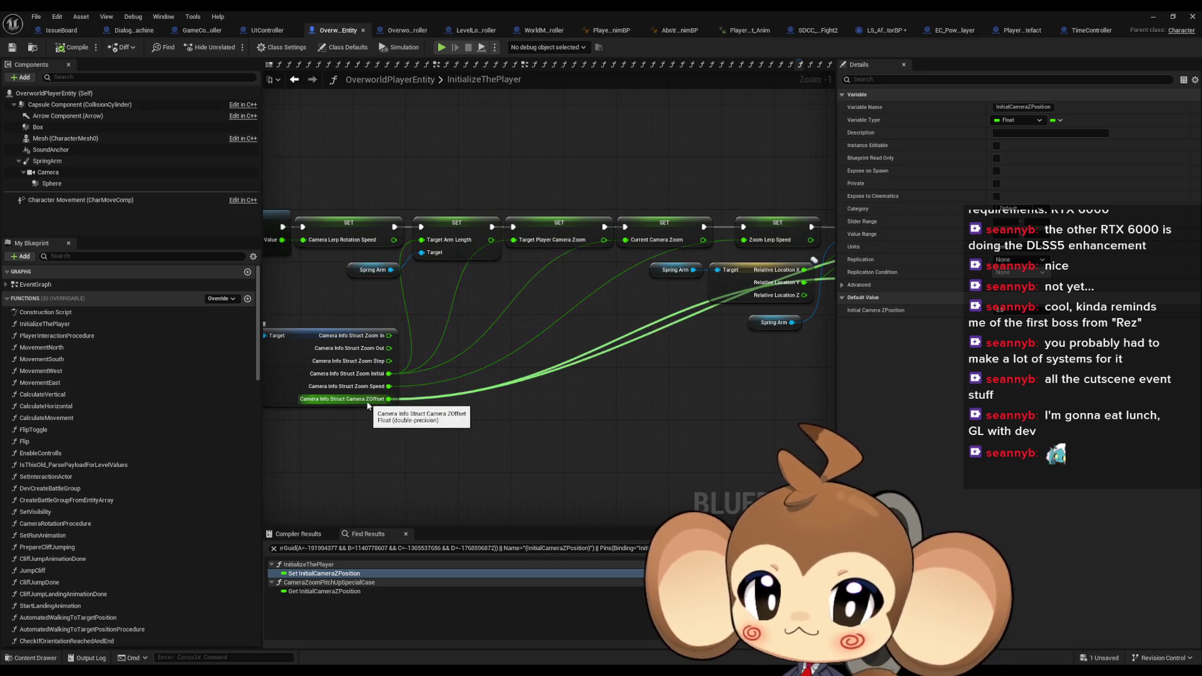
Trace the camera SET chain and Player Avatar node in InitializeThePlayer, then return to PlayerAvatarArtefact
{"action": "left_click_drag", "start_coordinate": [371, 403], "coordinate": [169, 400]}
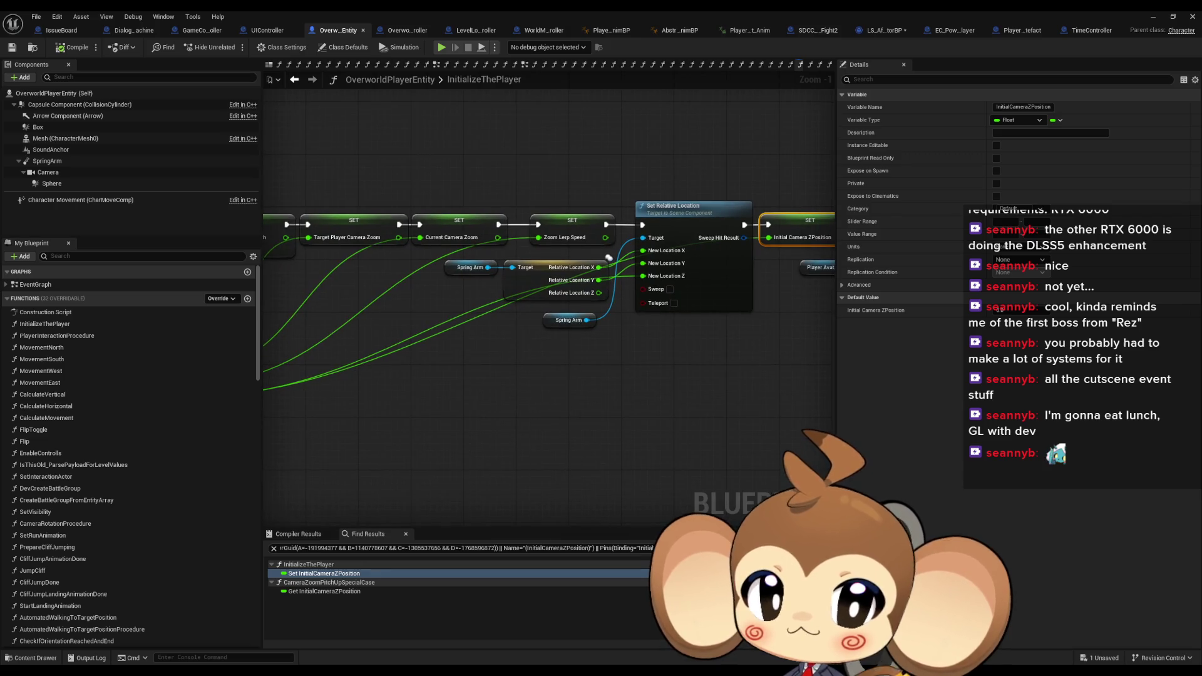
{"action": "left_click_drag", "start_coordinate": [833, 274], "coordinate": [633, 312]}
{"action": "scroll", "coordinate": [632, 313], "scroll_direction": "up", "scroll_amount": 1}
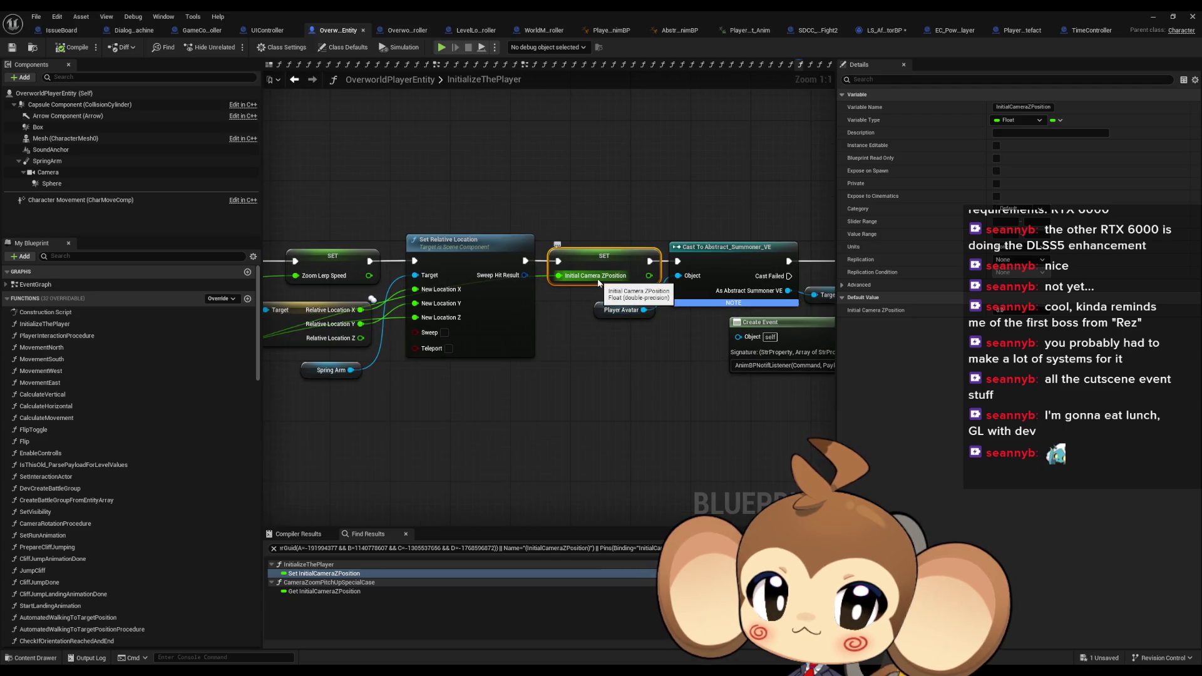
{"action": "left_click_drag", "start_coordinate": [600, 282], "coordinate": [428, 398]}
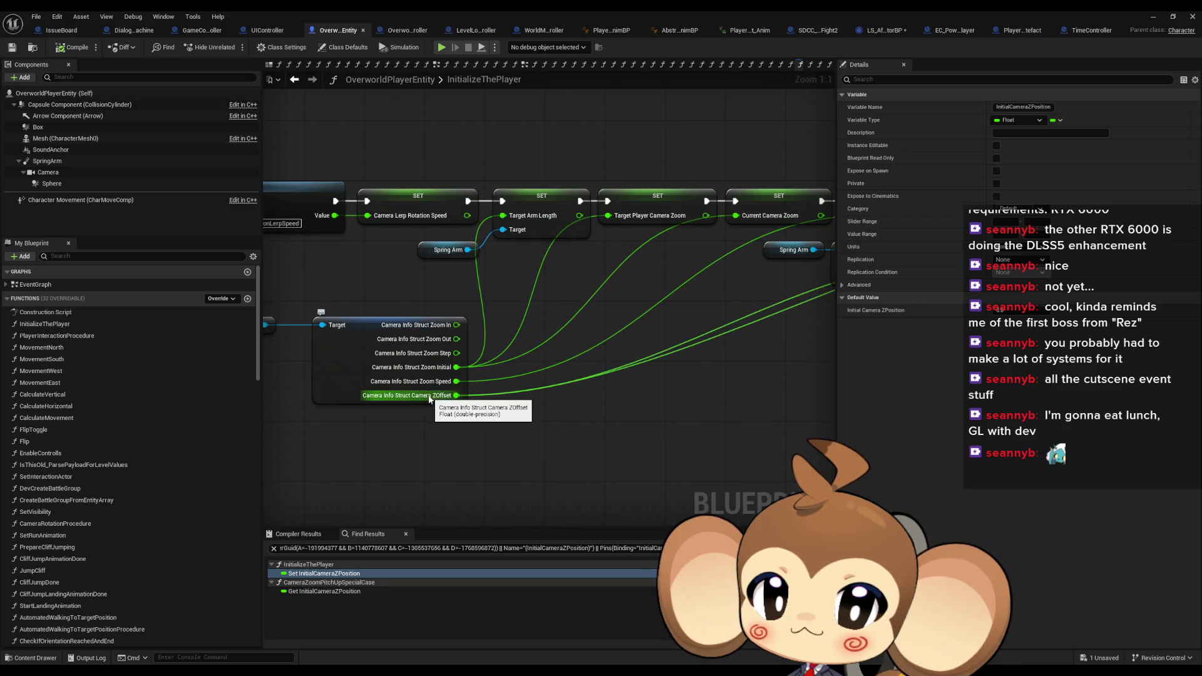
{"action": "left_click_drag", "start_coordinate": [426, 402], "coordinate": [655, 414]}
{"action": "left_click", "coordinate": [474, 336]}
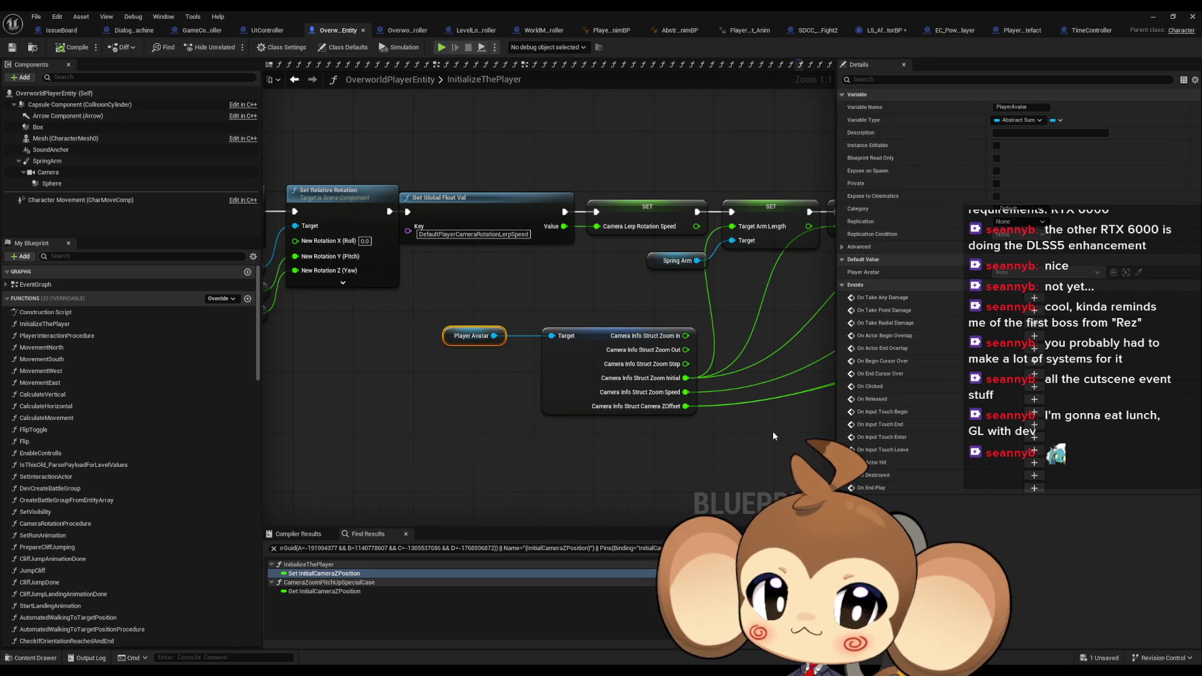
{"action": "left_click_drag", "start_coordinate": [773, 433], "coordinate": [651, 433]}
{"action": "left_click", "coordinate": [324, 573]}
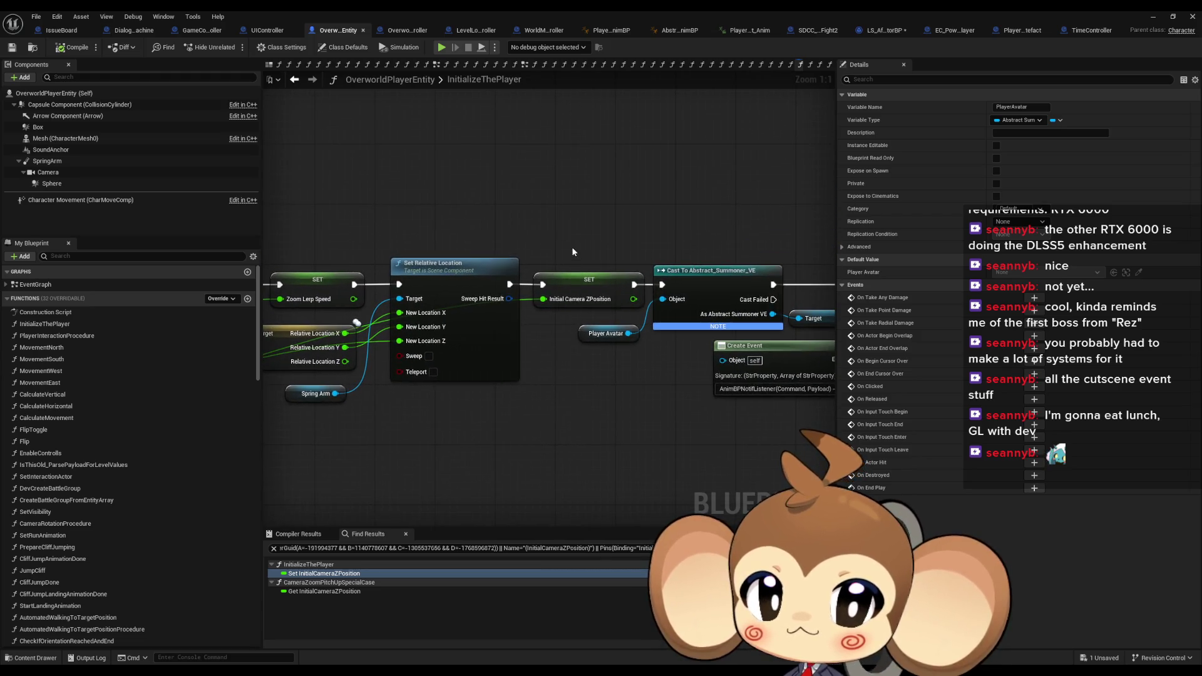
{"action": "left_click", "coordinate": [598, 300]}
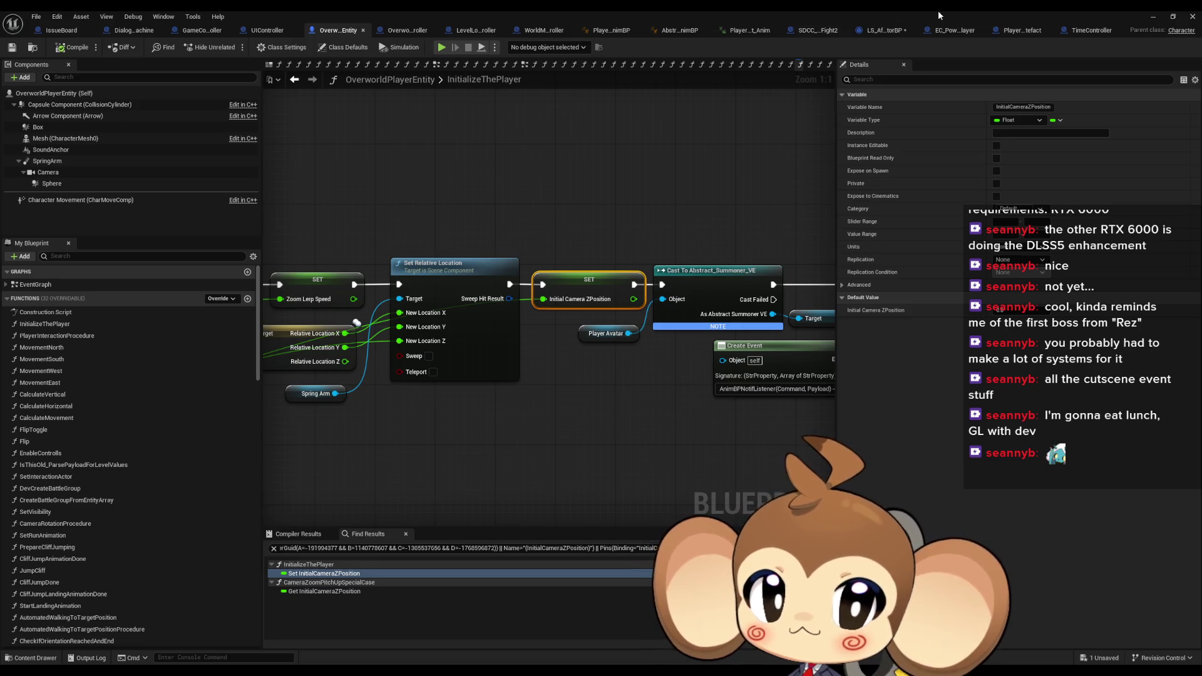
{"action": "left_click", "coordinate": [1014, 31]}
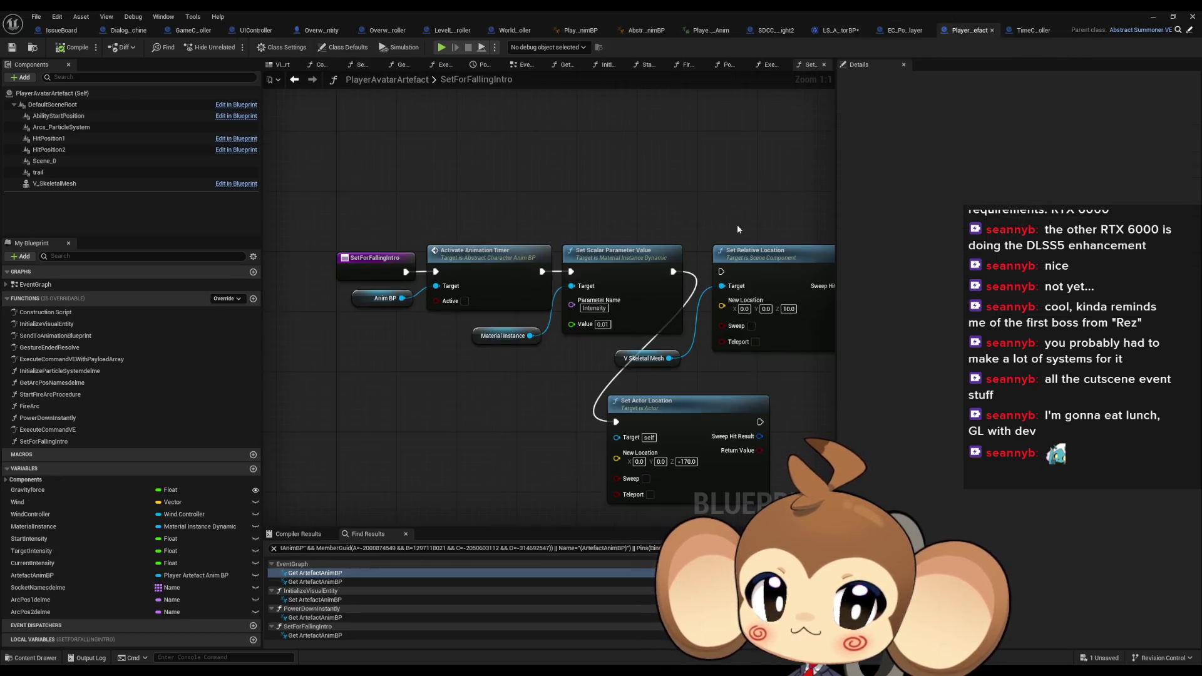
{"action": "right_click", "coordinate": [594, 386]}
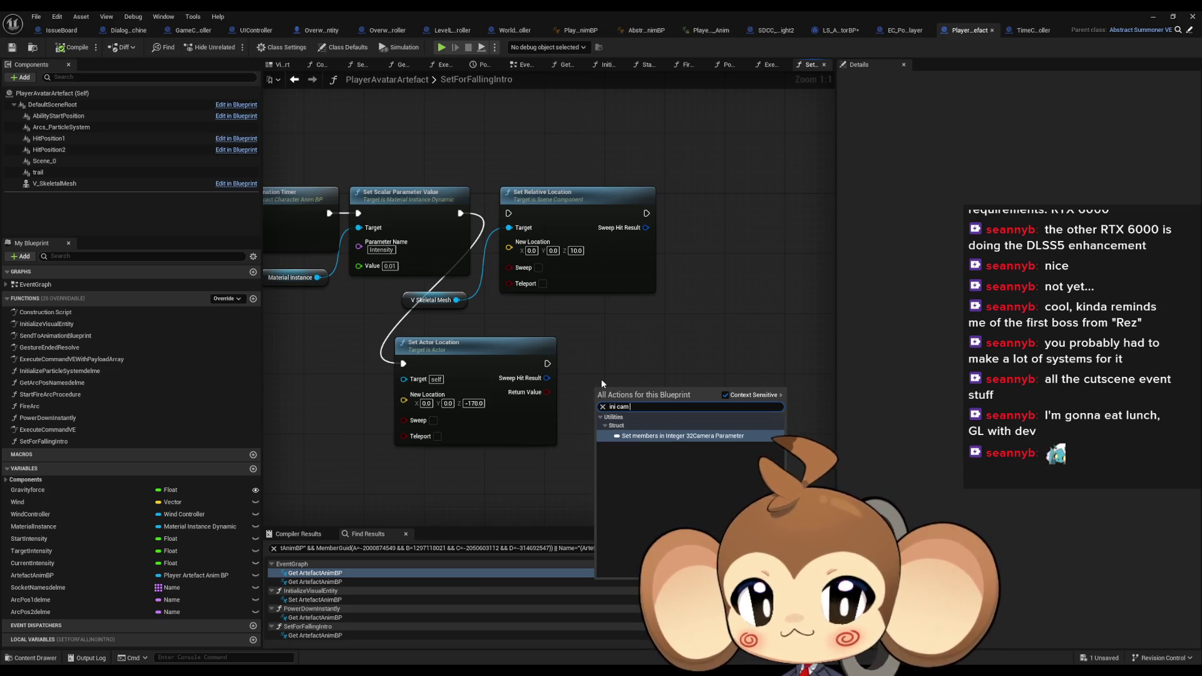
{"action": "type", "text": "ini cam"}
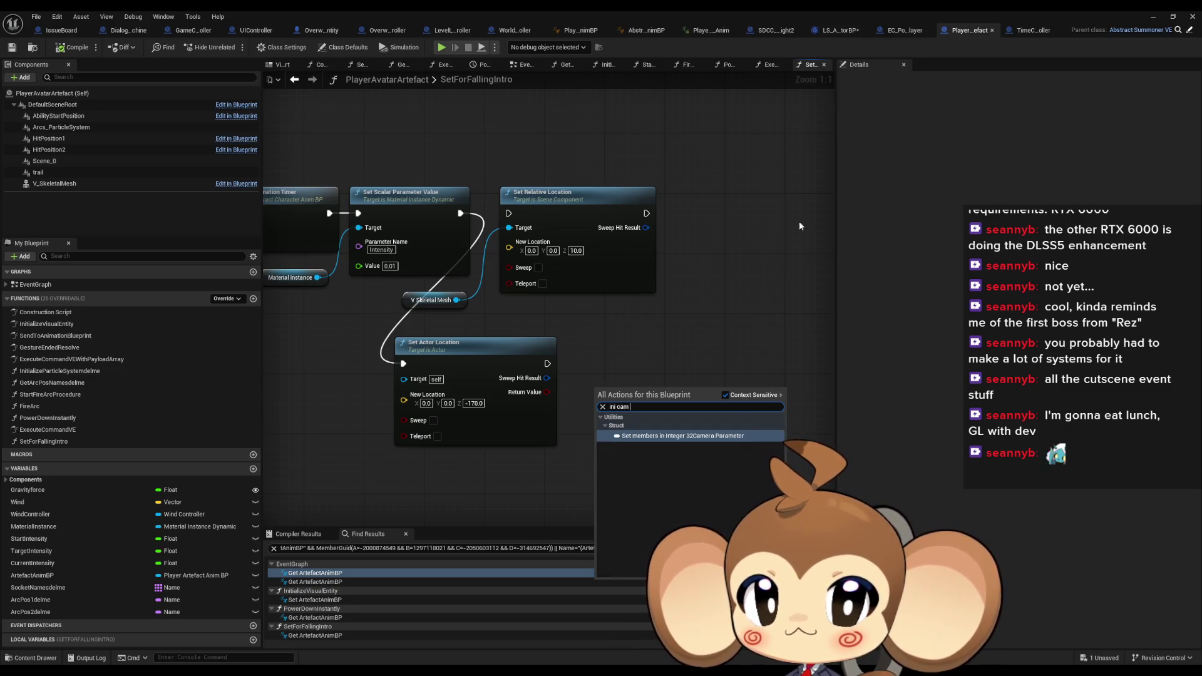
{"action": "key", "text": "Escape"}
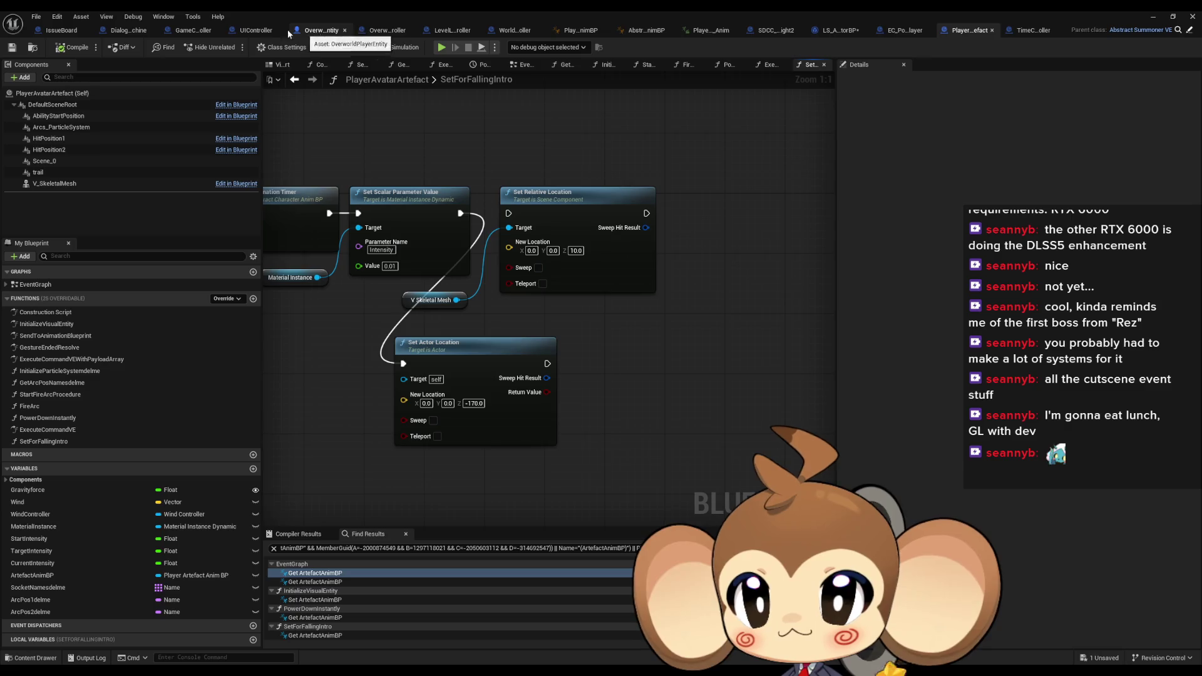
{"action": "left_click", "coordinate": [194, 32]}
Add a SET Initial Camera ZPosition node wired from Player Object
{"action": "mouse_move", "coordinate": [518, 339]}
{"action": "left_mouse_down"}
{"action": "mouse_move", "coordinate": [606, 439]}
{"action": "mouse_move", "coordinate": [441, 360]}
{"action": "left_mouse_up"}
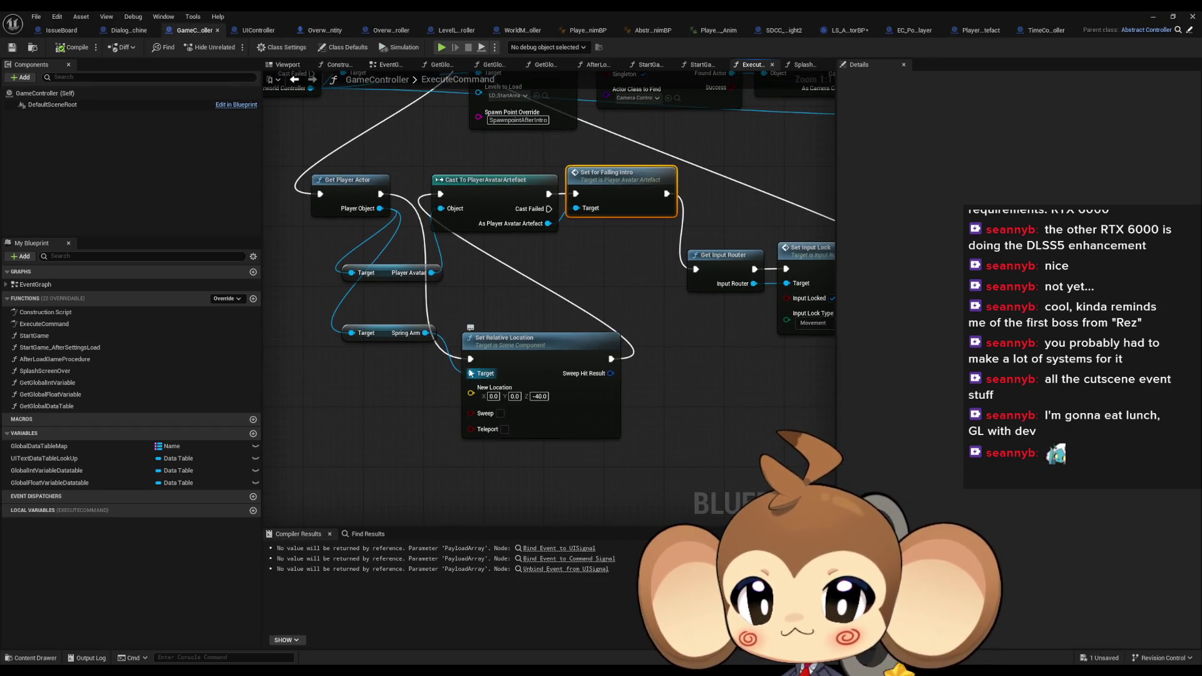
{"action": "left_click_drag", "start_coordinate": [378, 211], "coordinate": [377, 395]}
{"action": "type", "text": "ini"}
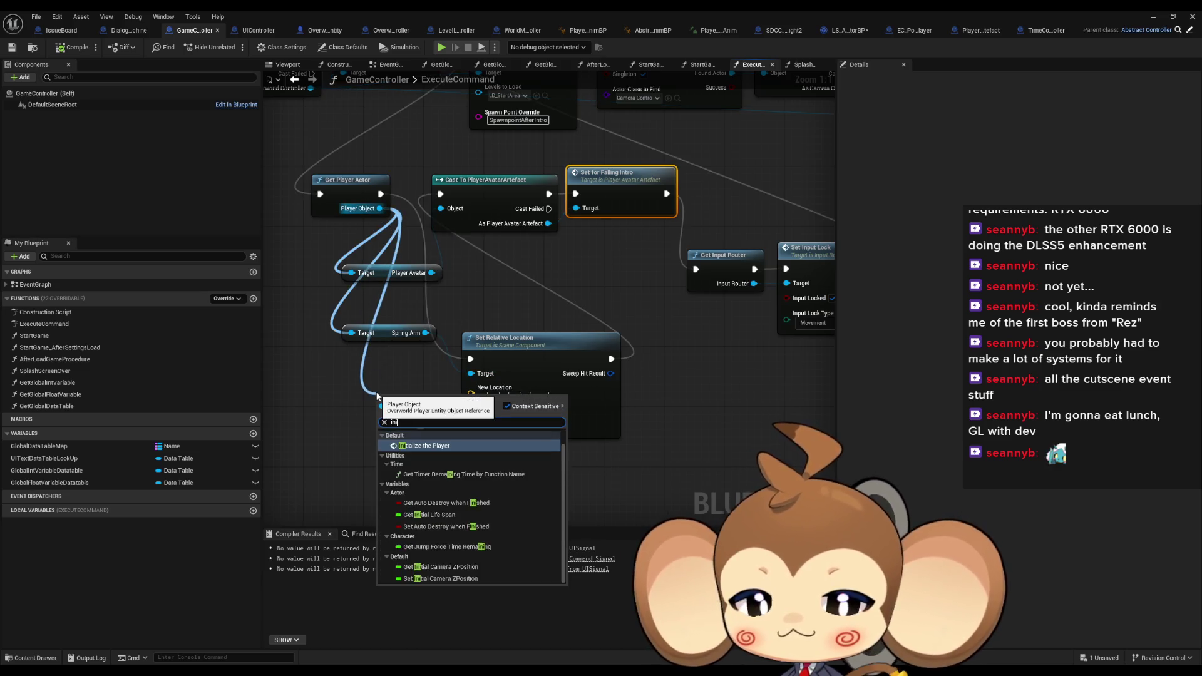
{"action": "type", "text": " cam"}
{"action": "key", "text": "Down"}
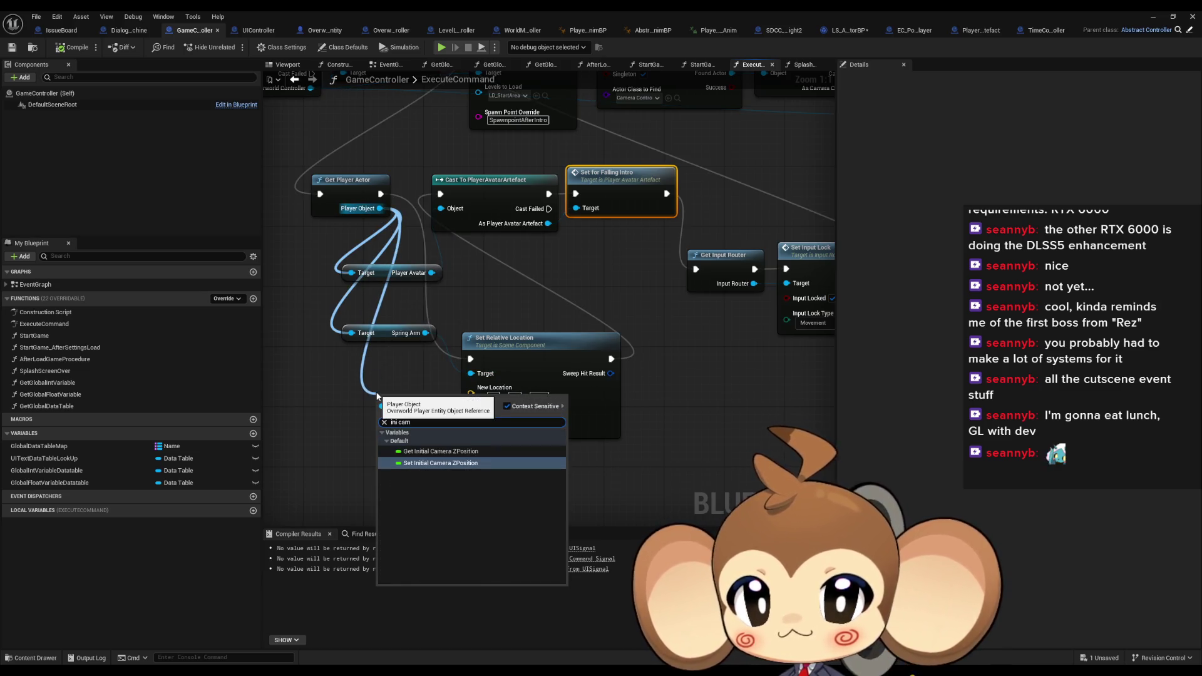
{"action": "key", "text": "Return"}
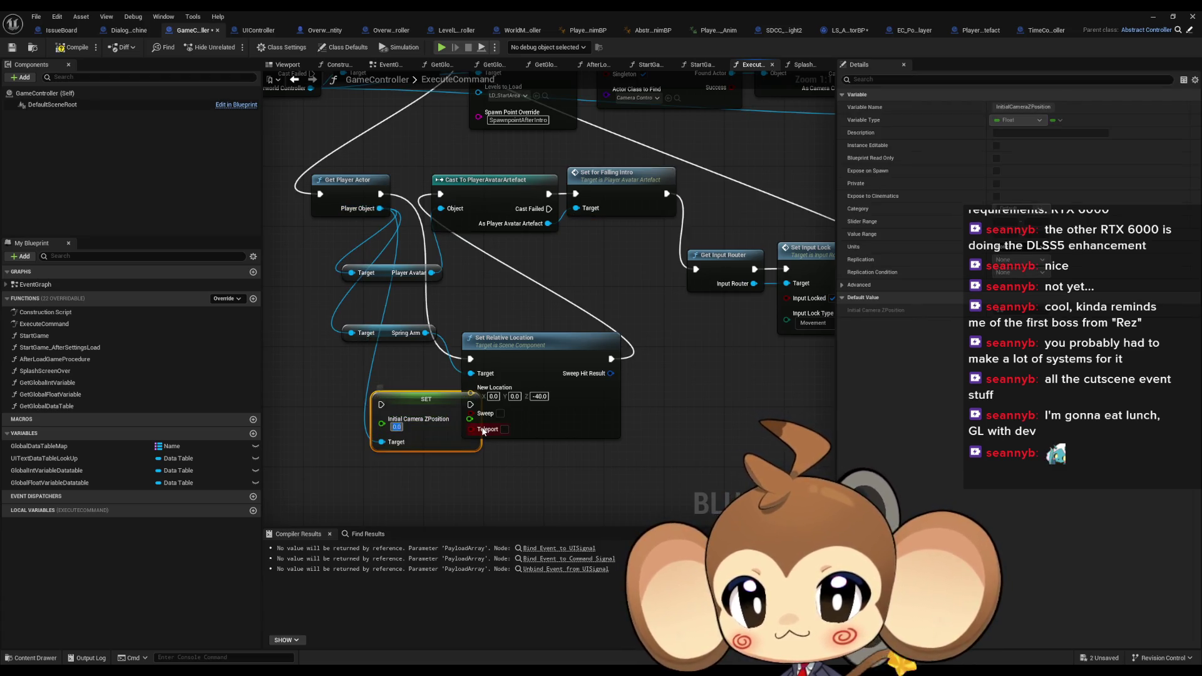
Rewire the camera-height SET node to run right after Set Relative Location
{"action": "mouse_move", "coordinate": [463, 416]}
{"action": "left_mouse_down"}
{"action": "mouse_move", "coordinate": [411, 416]}
{"action": "mouse_move", "coordinate": [440, 194]}
{"action": "left_mouse_up"}
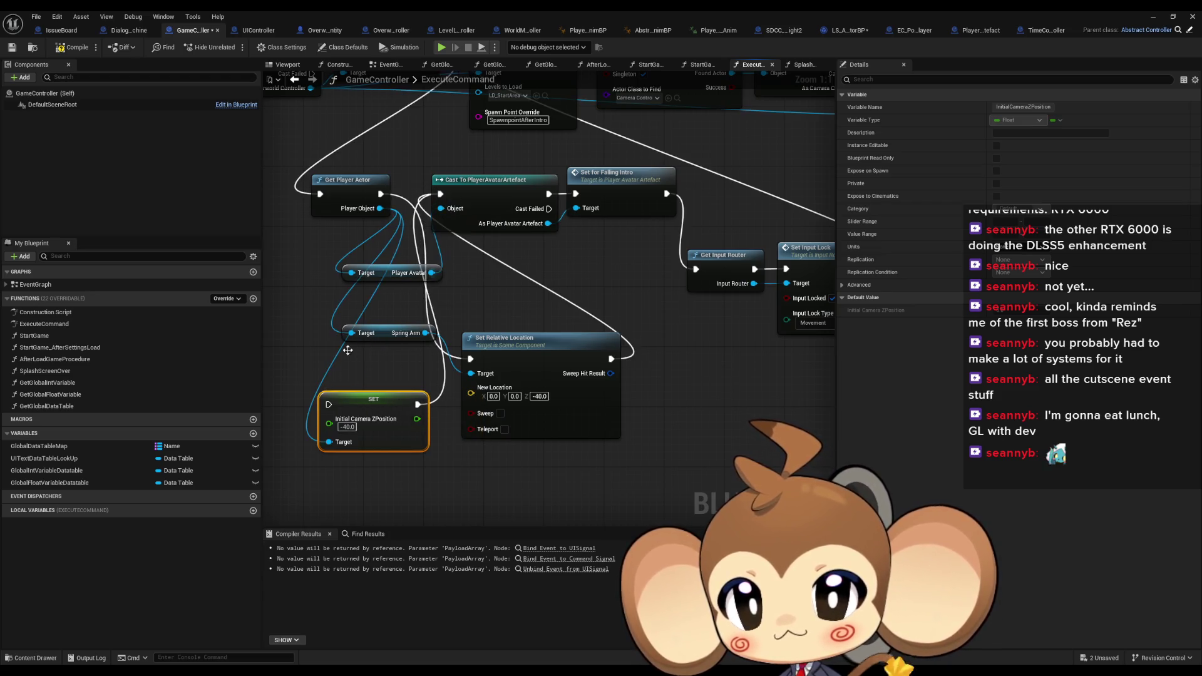
{"action": "mouse_move", "coordinate": [417, 403]}
{"action": "left_mouse_down"}
{"action": "mouse_move", "coordinate": [633, 373]}
{"action": "mouse_move", "coordinate": [418, 404]}
{"action": "mouse_move", "coordinate": [615, 389]}
{"action": "mouse_move", "coordinate": [680, 356]}
{"action": "left_mouse_up"}
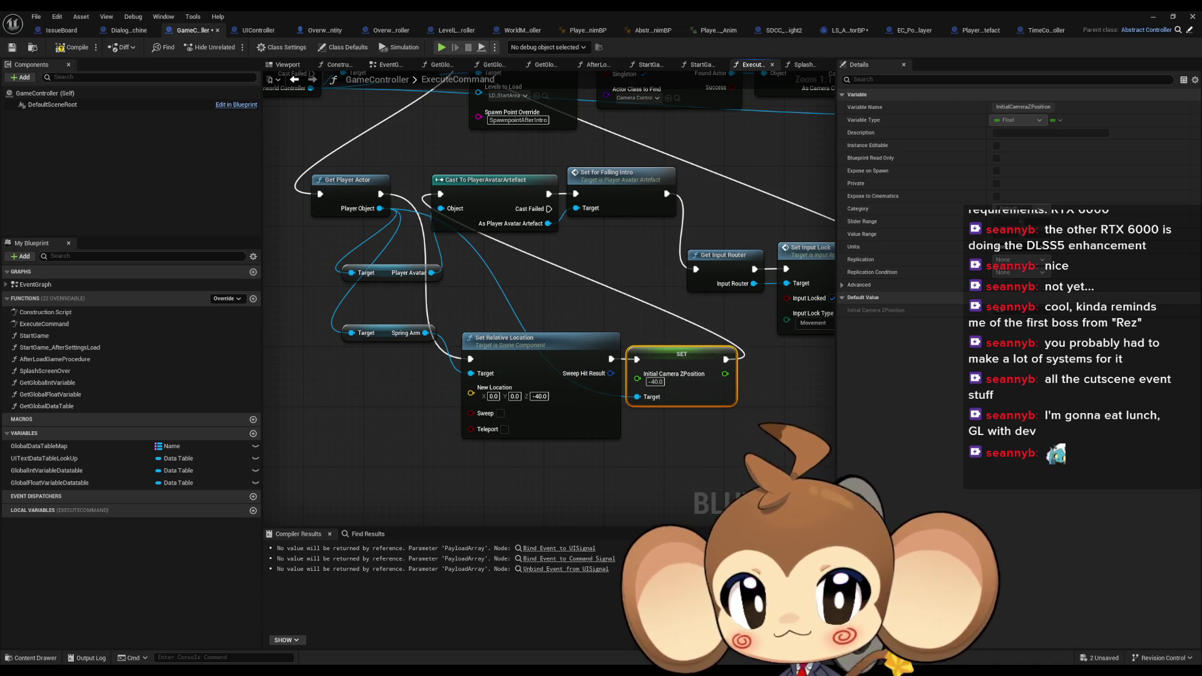
{"action": "left_click", "coordinate": [1152, 17]}
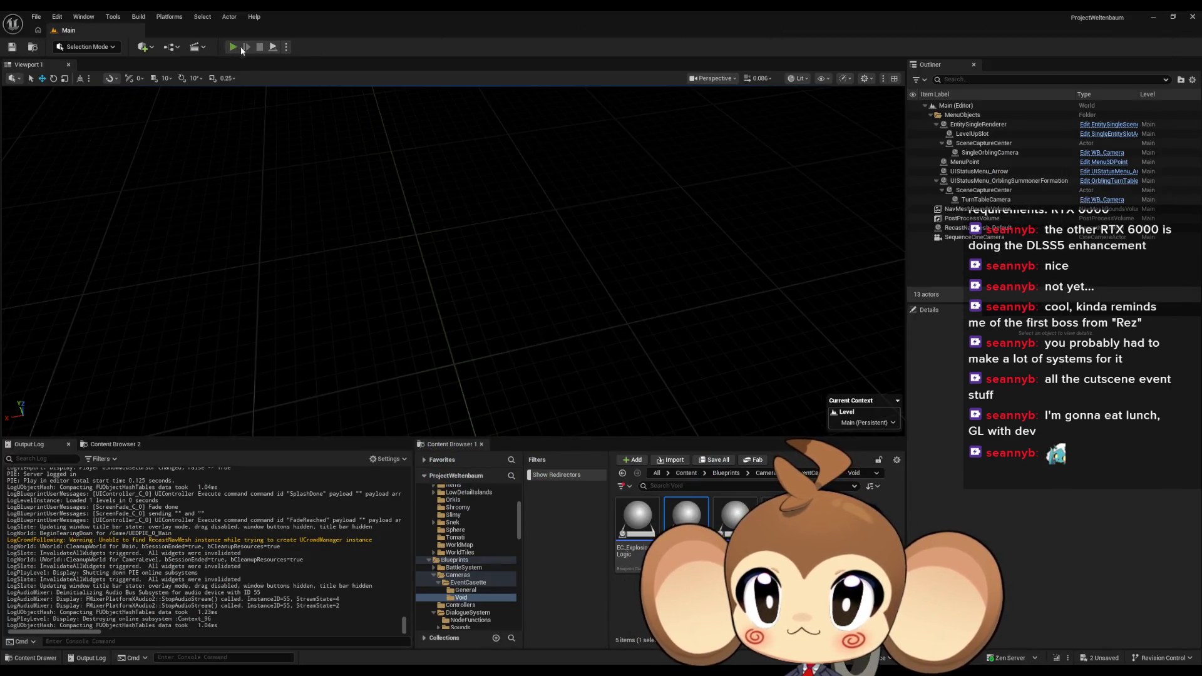
Play-test the falling intro twice, then return to the GameController blueprint
{"action": "left_click", "coordinate": [239, 44]}
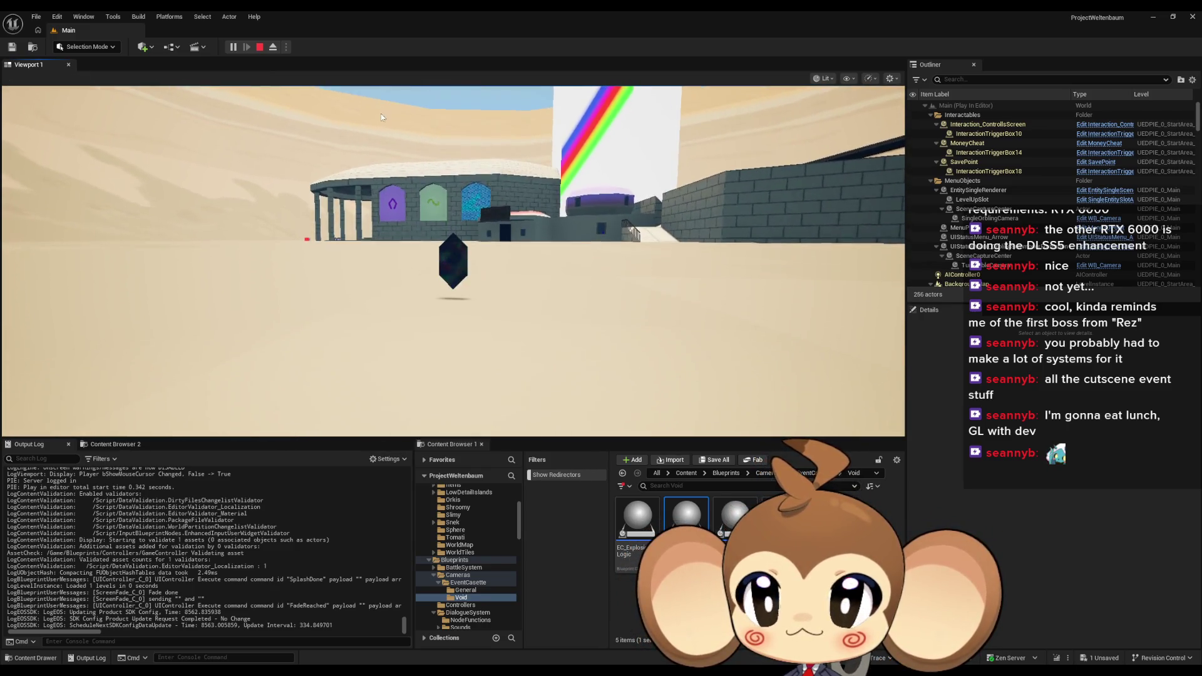
{"action": "left_click", "coordinate": [262, 48]}
{"action": "left_click", "coordinate": [238, 47]}
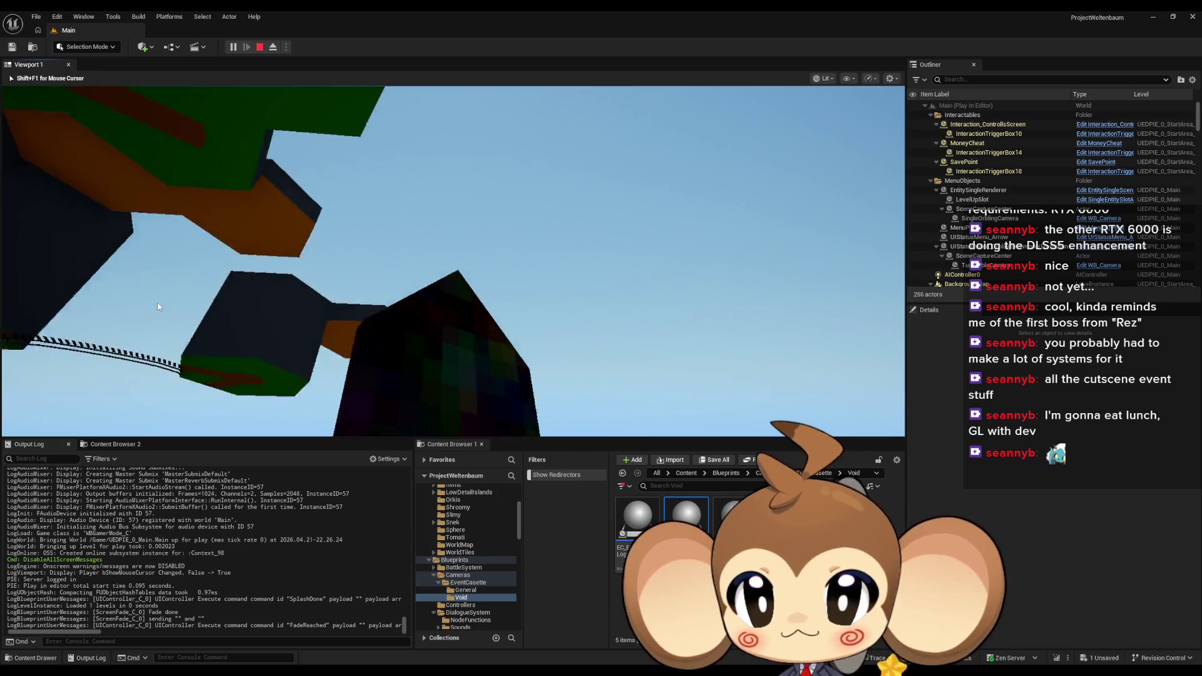
{"action": "key", "text": "Escape"}
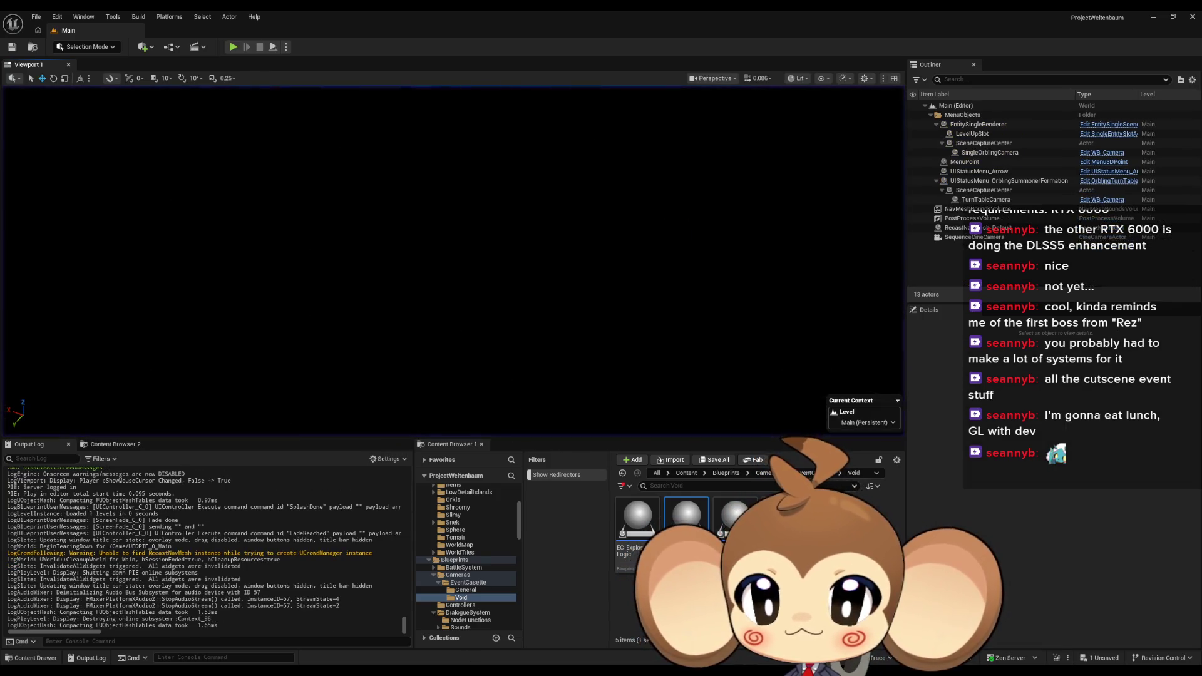
{"action": "mouse_move", "coordinate": [570, 645]}
{"action": "left_click", "coordinate": [646, 635]}
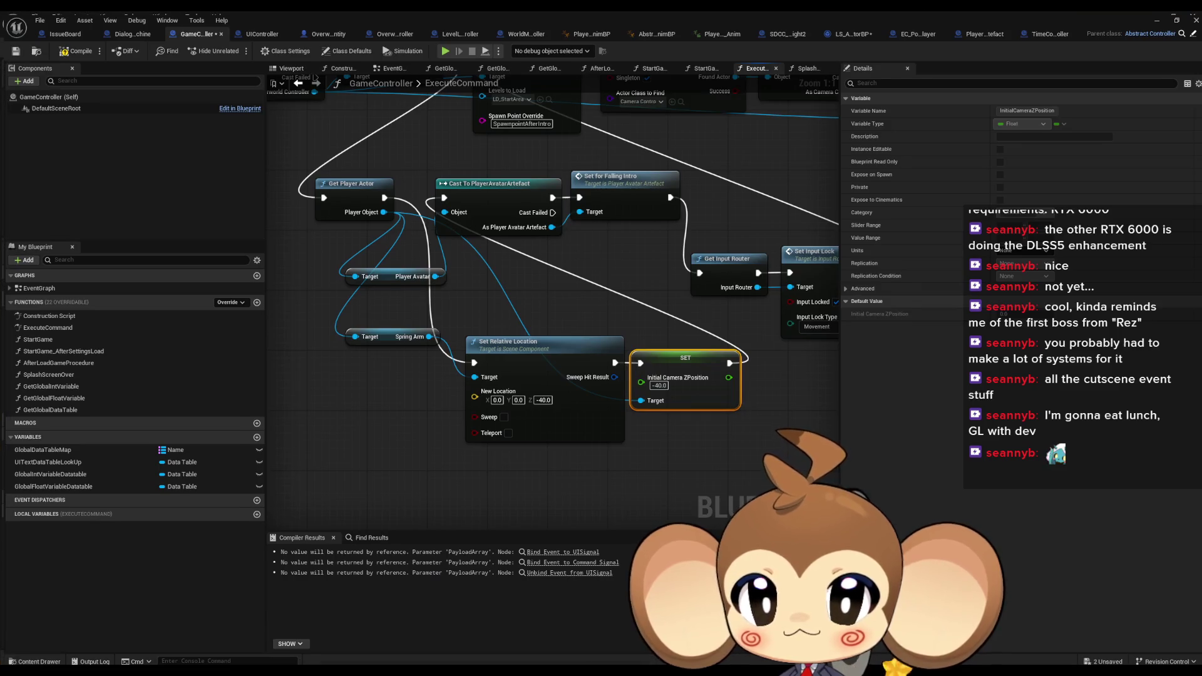
Set Set Relative Location's New Location Z to 0.0, then open SetForFallingIntro
{"action": "left_click_drag", "start_coordinate": [610, 406], "coordinate": [525, 425]}
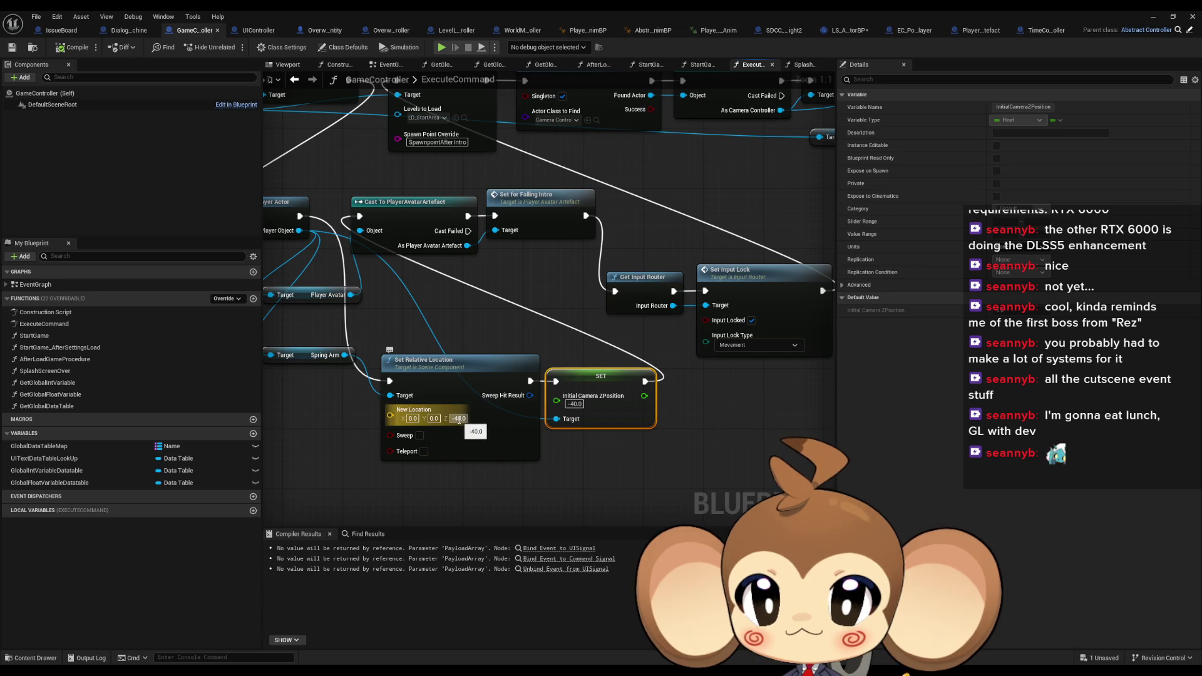
{"action": "left_click", "coordinate": [458, 418]}
{"action": "type", "text": "0"}
{"action": "left_click", "coordinate": [574, 404]}
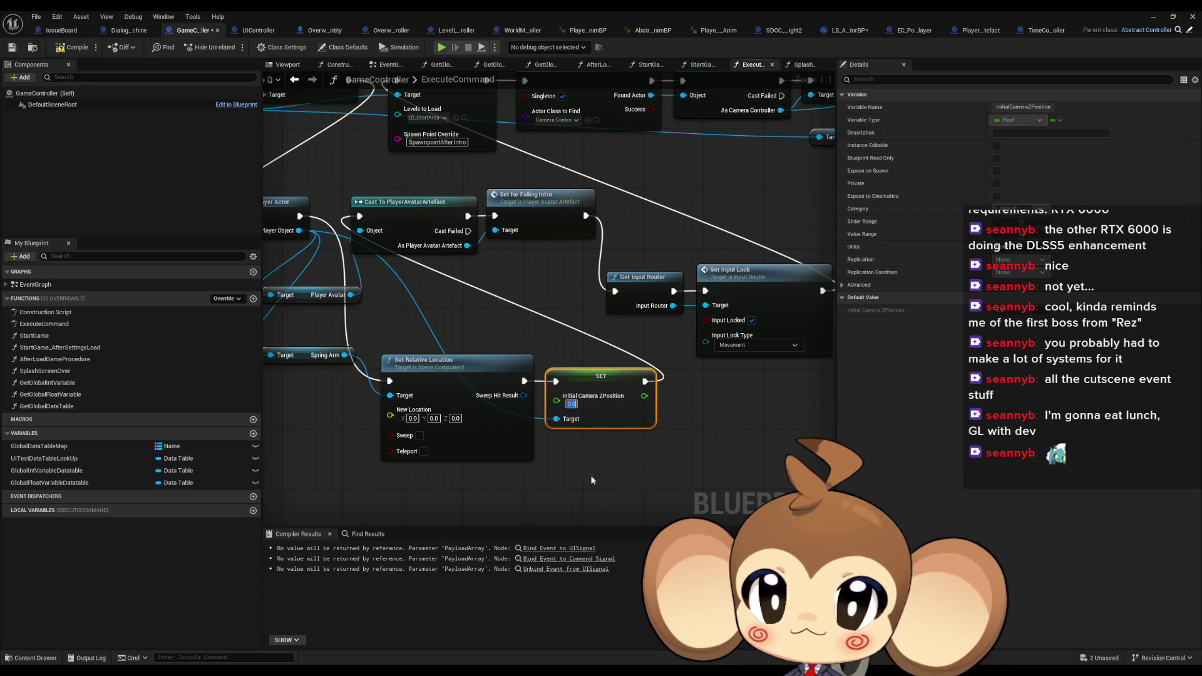
{"action": "double_click", "coordinate": [541, 216]}
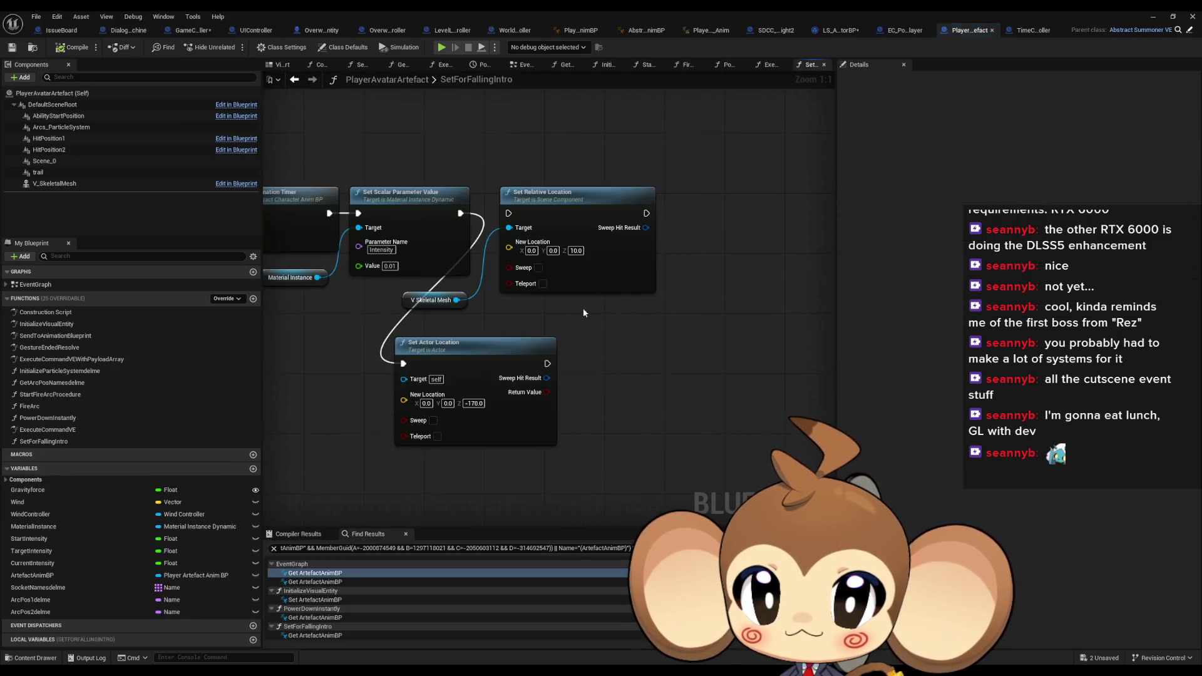
{"action": "type", "text": "-130"}
Commit the new Set Actor Location Z value and start a play session of the level
{"action": "key", "text": "Return"}
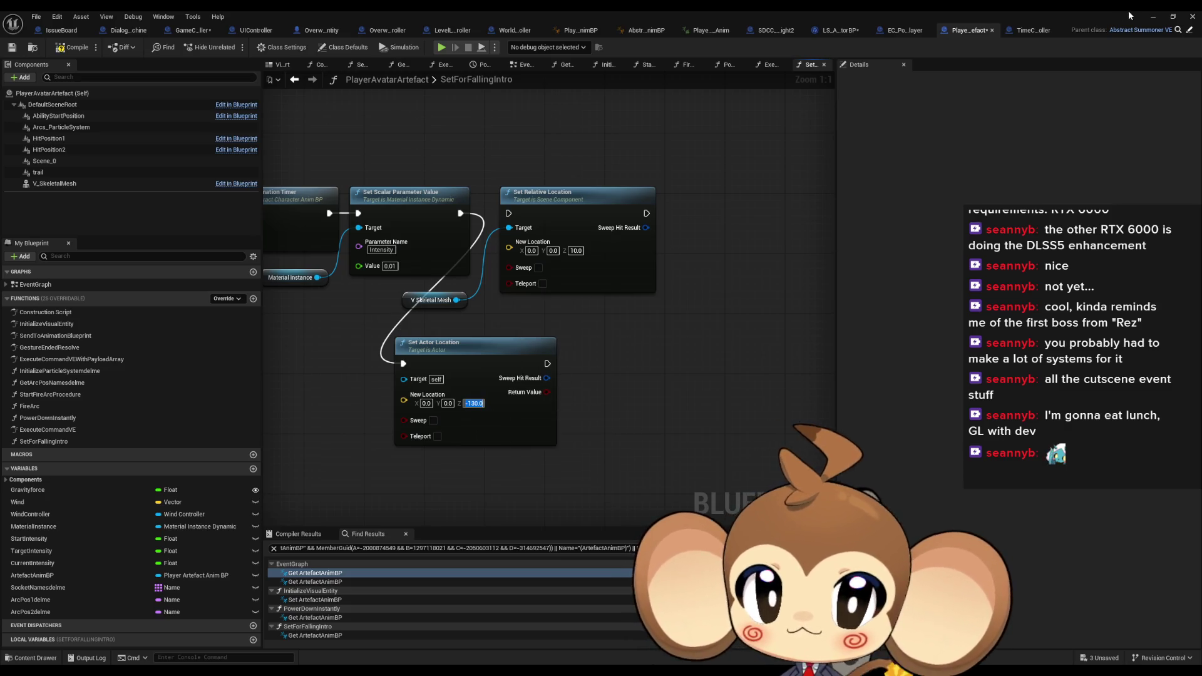
{"action": "left_click", "coordinate": [1153, 19]}
{"action": "left_click", "coordinate": [231, 48]}
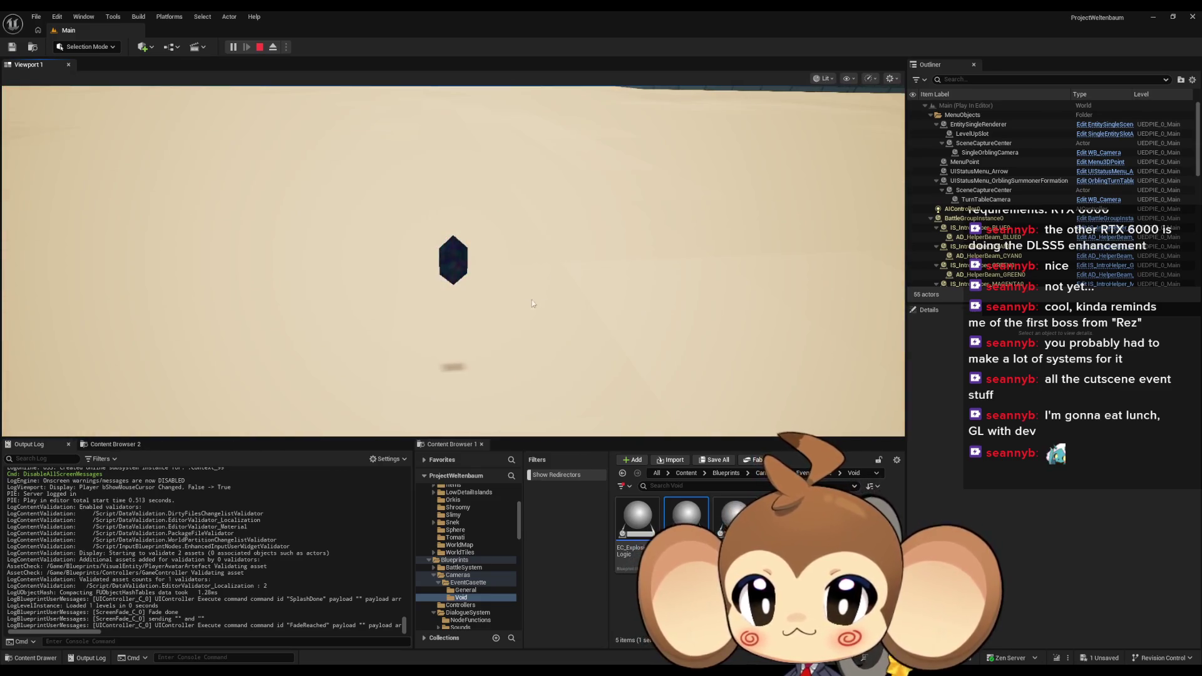
Look at the falling crystal, open sand, dune and rainbow pillar, then stop playing
{"action": "left_click", "coordinate": [464, 340]}
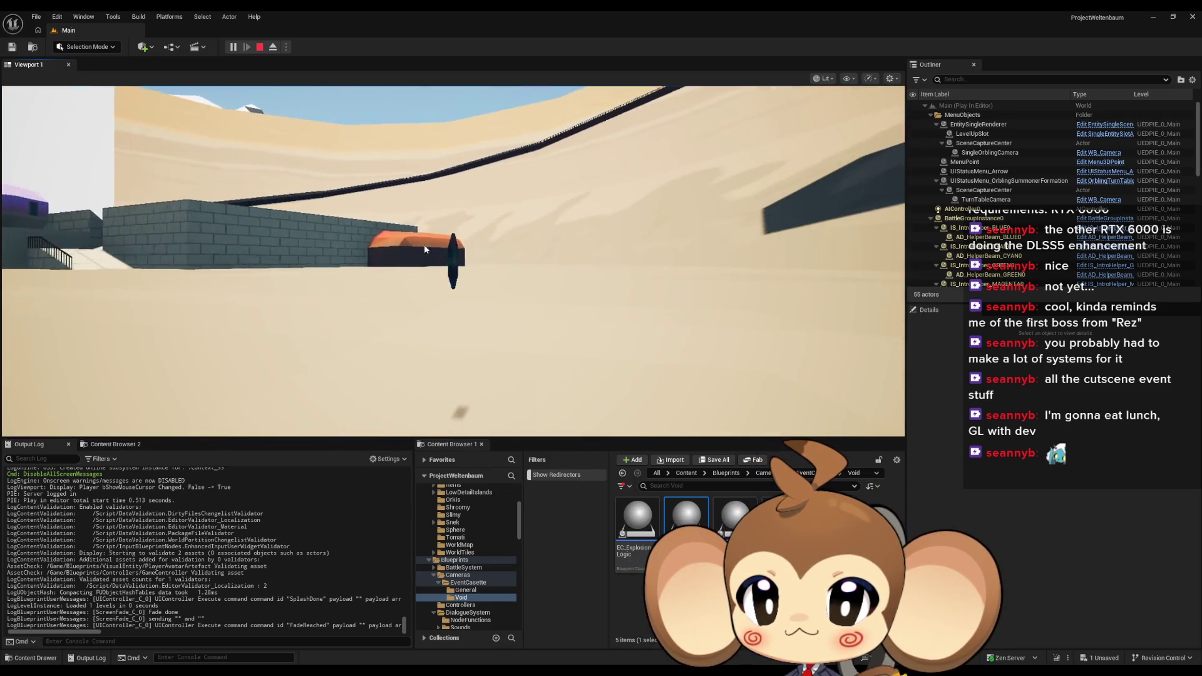
{"action": "left_click", "coordinate": [685, 294]}
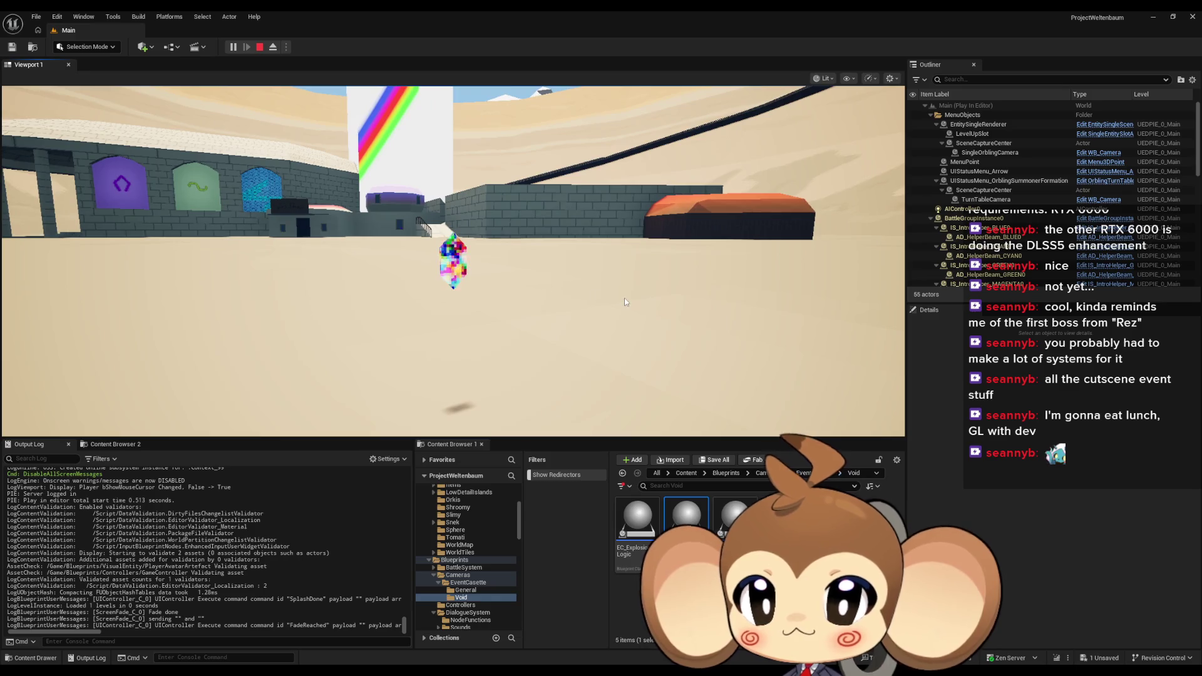
{"action": "left_click", "coordinate": [624, 301]}
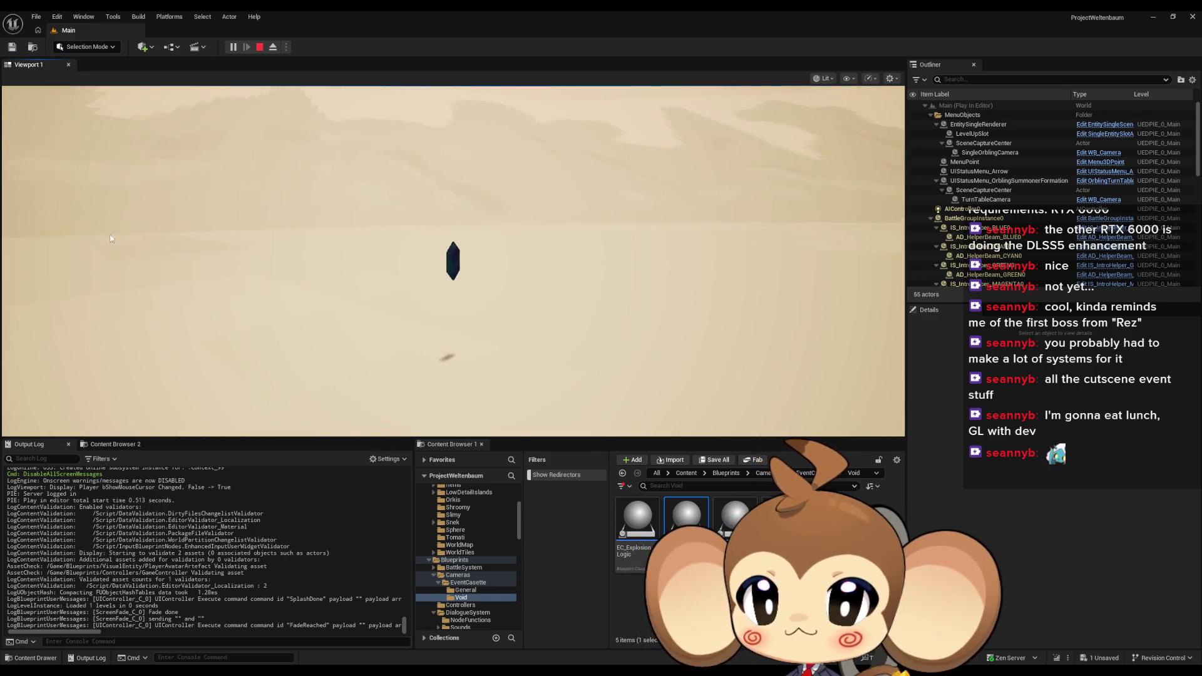
{"action": "left_click", "coordinate": [120, 263]}
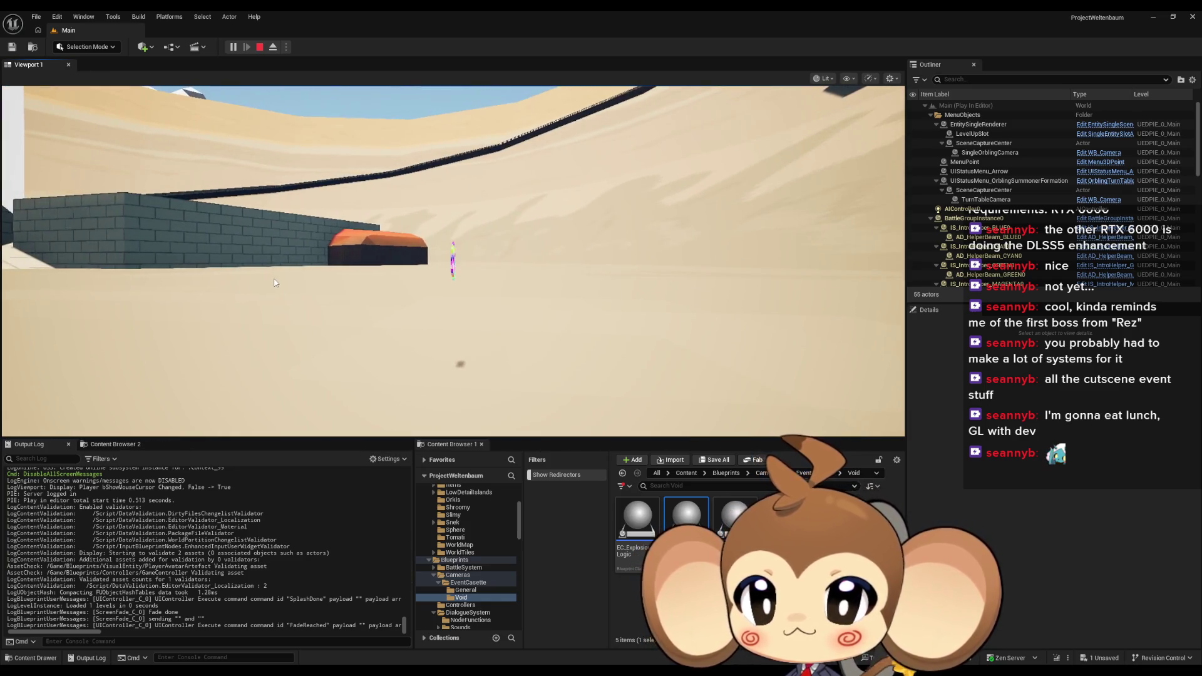
{"action": "left_click", "coordinate": [264, 272]}
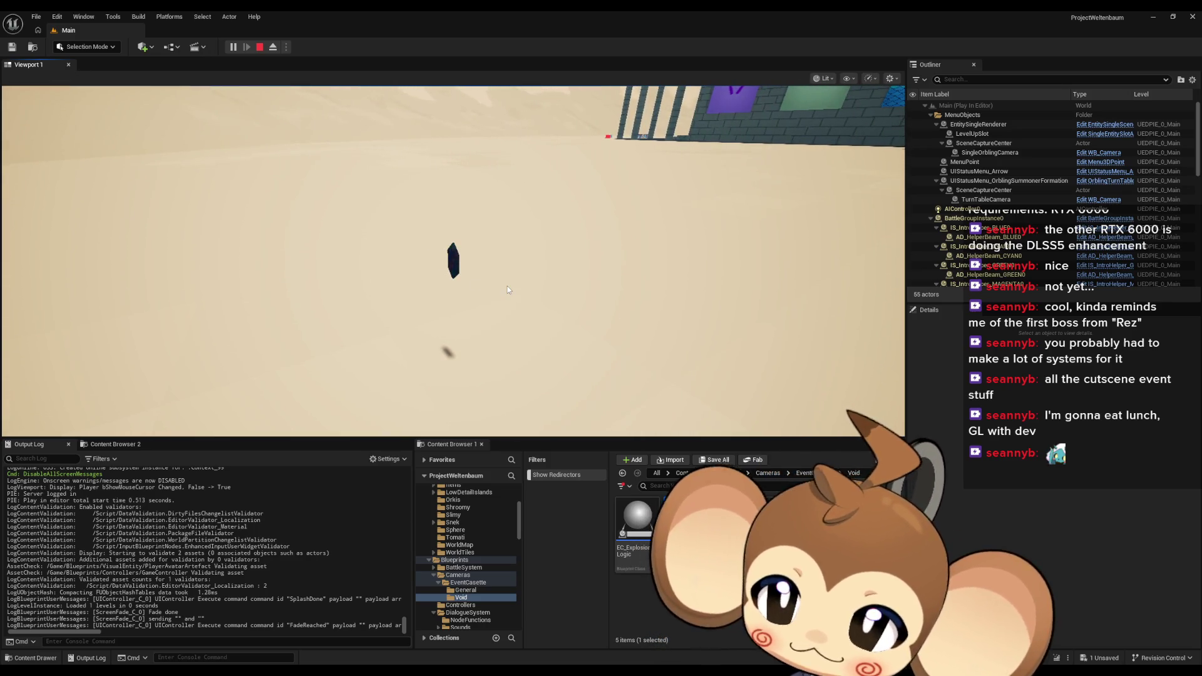
{"action": "key", "text": "Escape"}
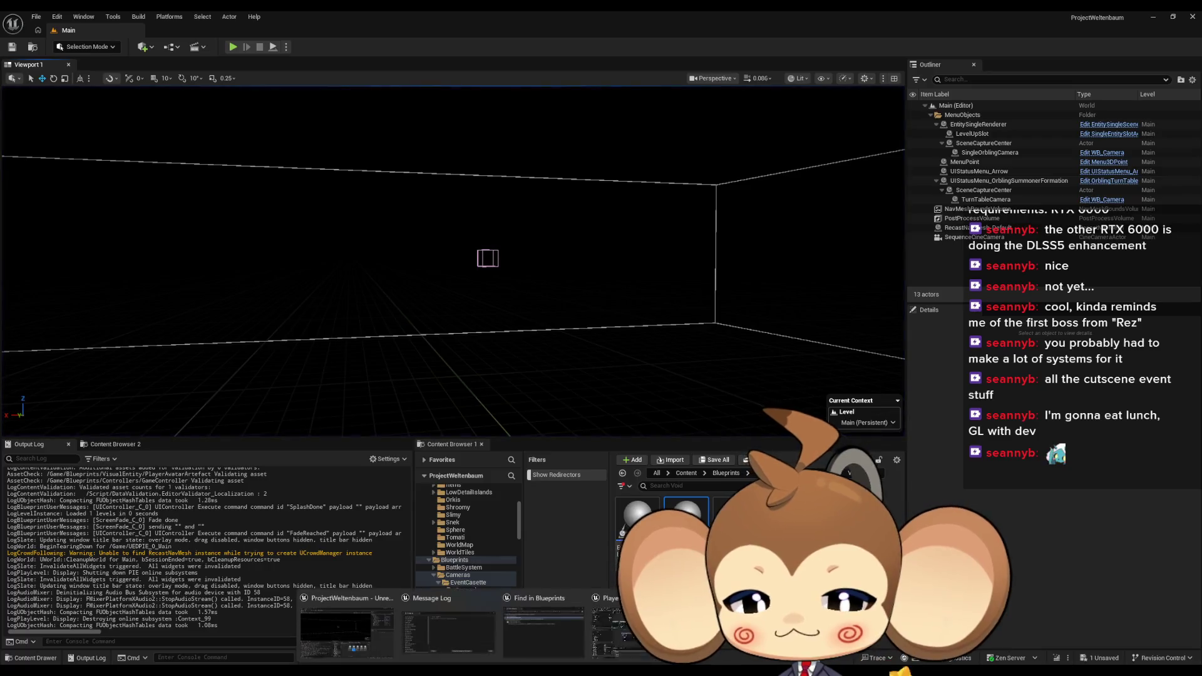
Add a 'remove battlegroup' comment note in IssueBoard beside the console note
{"action": "left_click", "coordinate": [61, 32]}
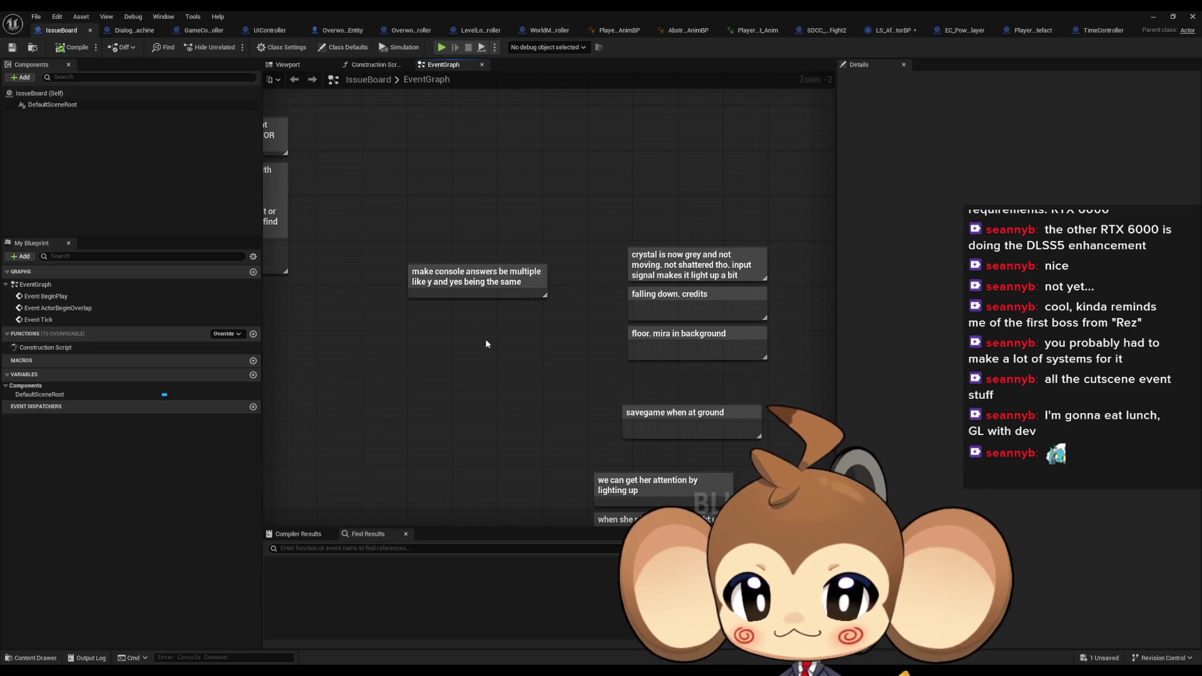
{"action": "type", "text": "cremove "}
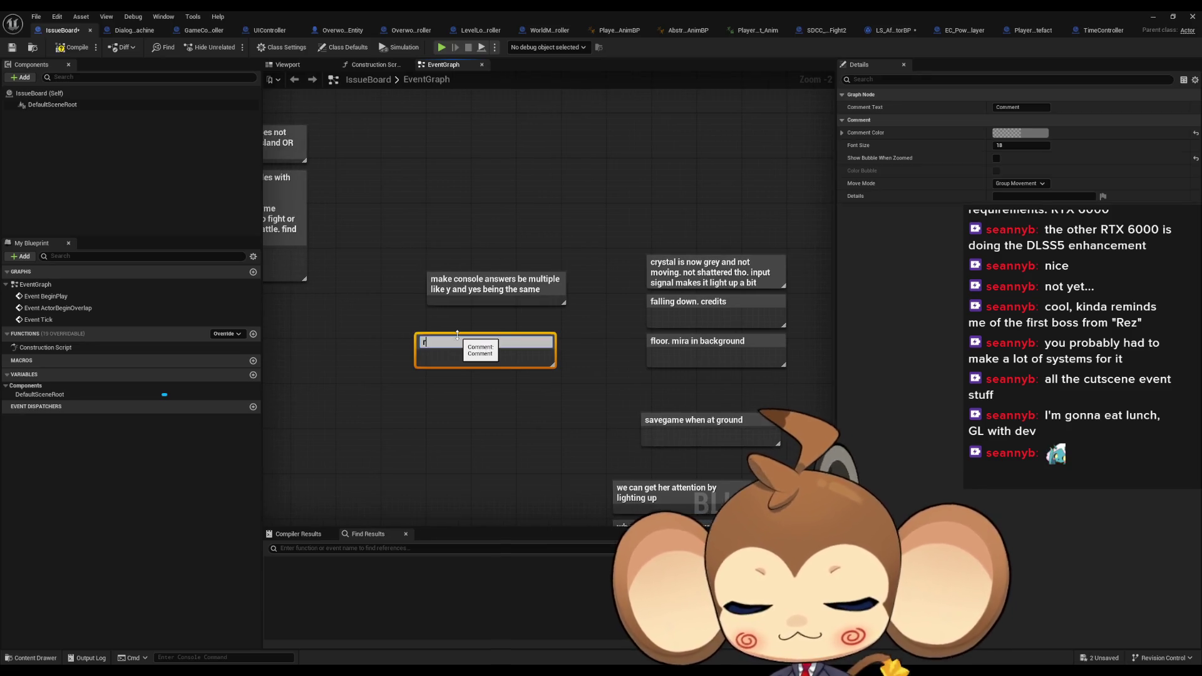
{"action": "type", "text": "ba"}
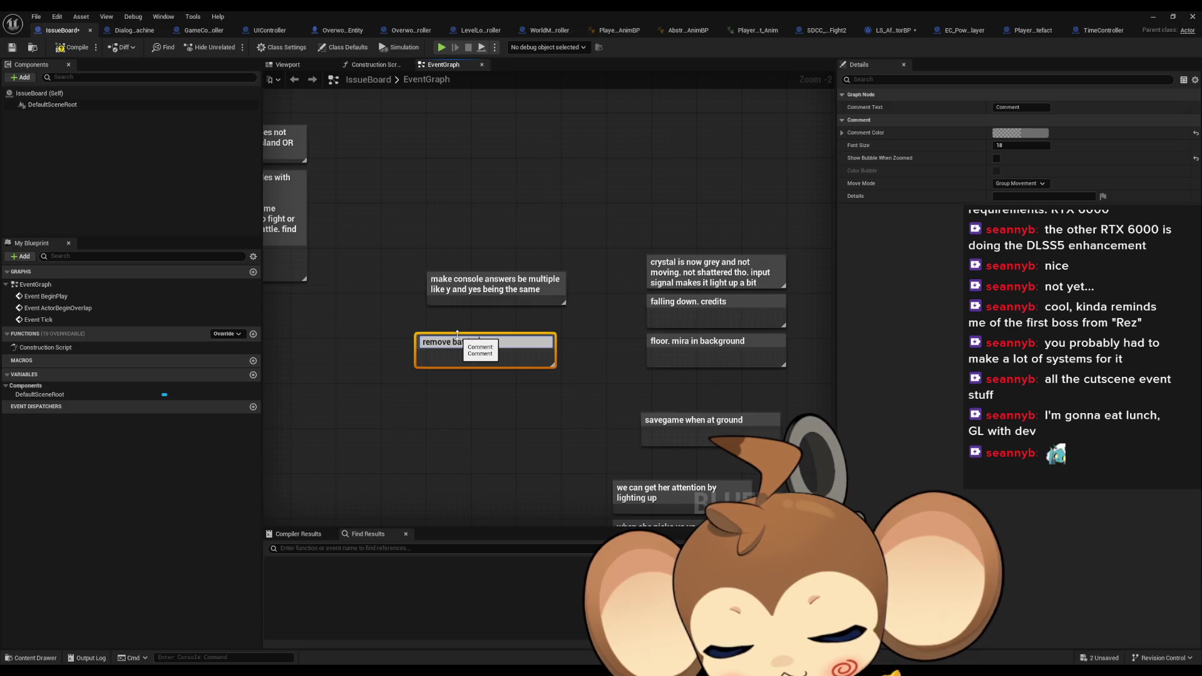
{"action": "type", "text": "ttlegroup"}
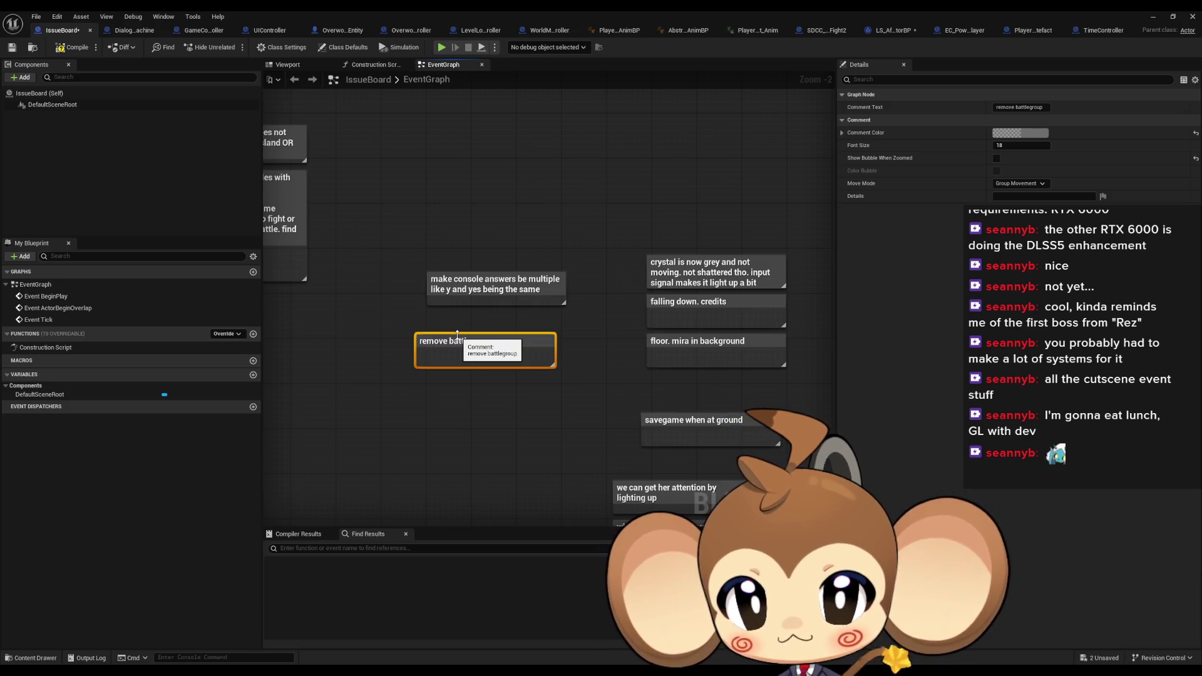
{"action": "key", "text": "Return"}
{"action": "left_click_drag", "start_coordinate": [456, 338], "coordinate": [467, 258]}
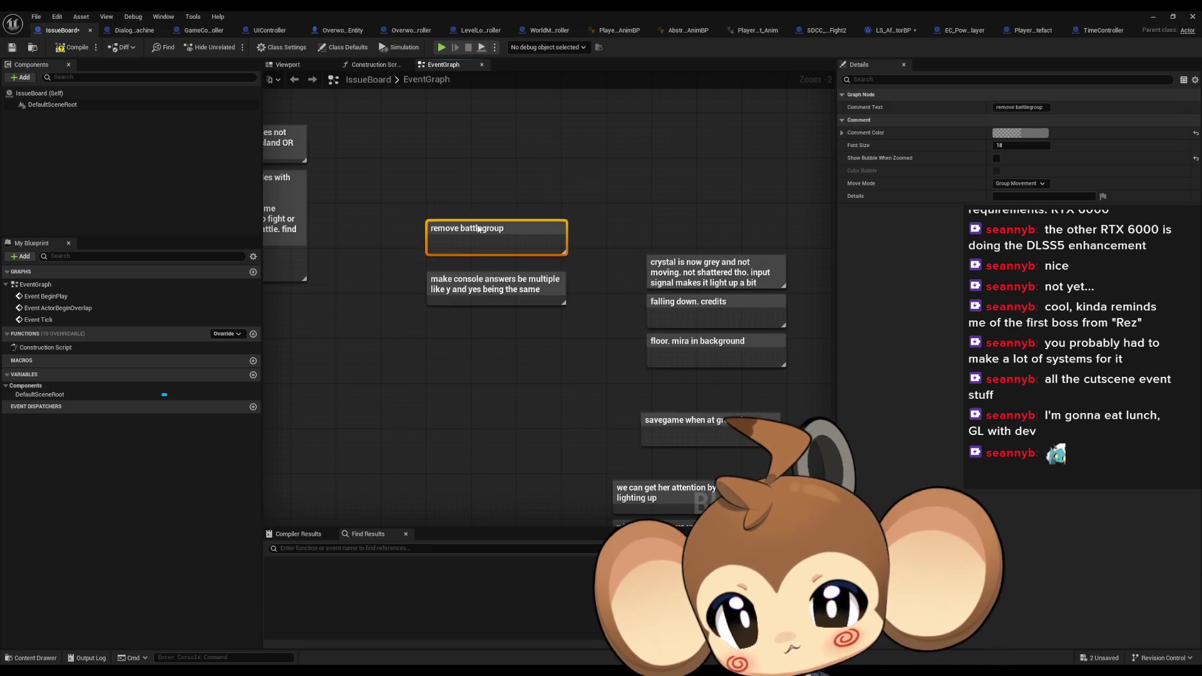
{"action": "left_click", "coordinate": [478, 250]}
Move the remove battlegroup note toward the intro notes and delete the grey-crystal note
{"action": "scroll", "coordinate": [614, 357], "scroll_direction": "down", "scroll_amount": 2}
{"action": "left_click_drag", "start_coordinate": [728, 372], "coordinate": [448, 348]}
{"action": "scroll", "coordinate": [638, 362], "scroll_direction": "up", "scroll_amount": 3}
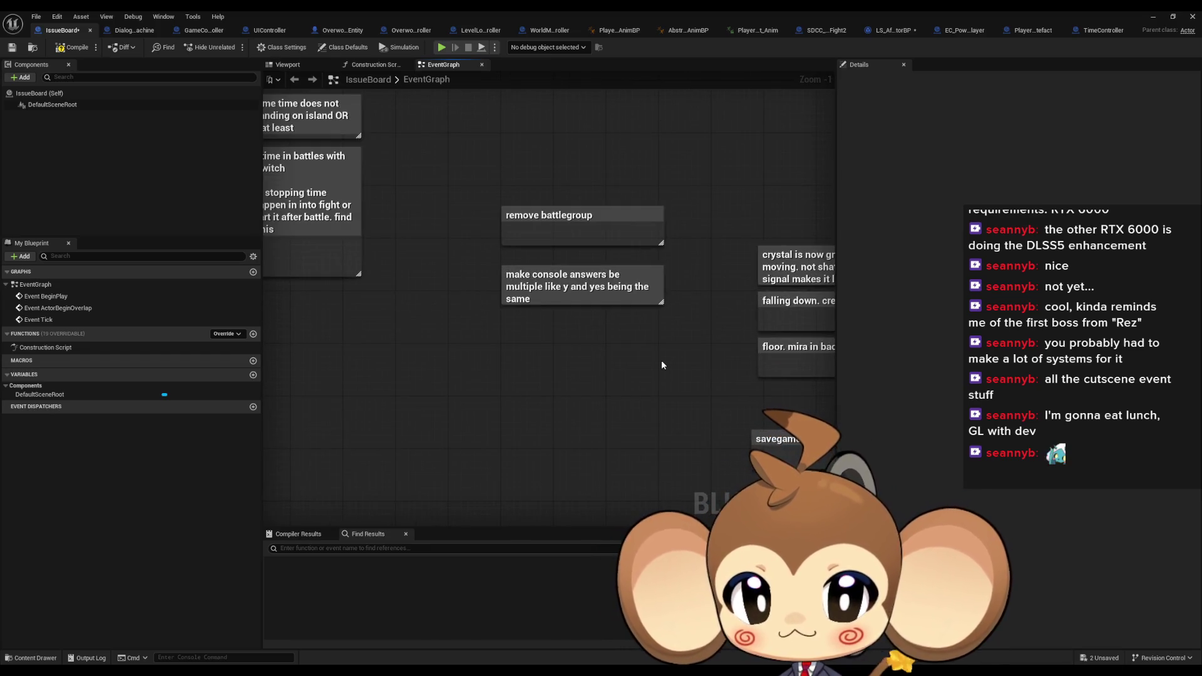
{"action": "left_click_drag", "start_coordinate": [667, 368], "coordinate": [491, 410]}
{"action": "mouse_move", "coordinate": [397, 266]}
{"action": "left_mouse_down"}
{"action": "mouse_move", "coordinate": [663, 252]}
{"action": "mouse_move", "coordinate": [630, 267]}
{"action": "left_mouse_up"}
{"action": "scroll", "coordinate": [645, 350], "scroll_direction": "up", "scroll_amount": 1}
{"action": "left_click", "coordinate": [629, 335]}
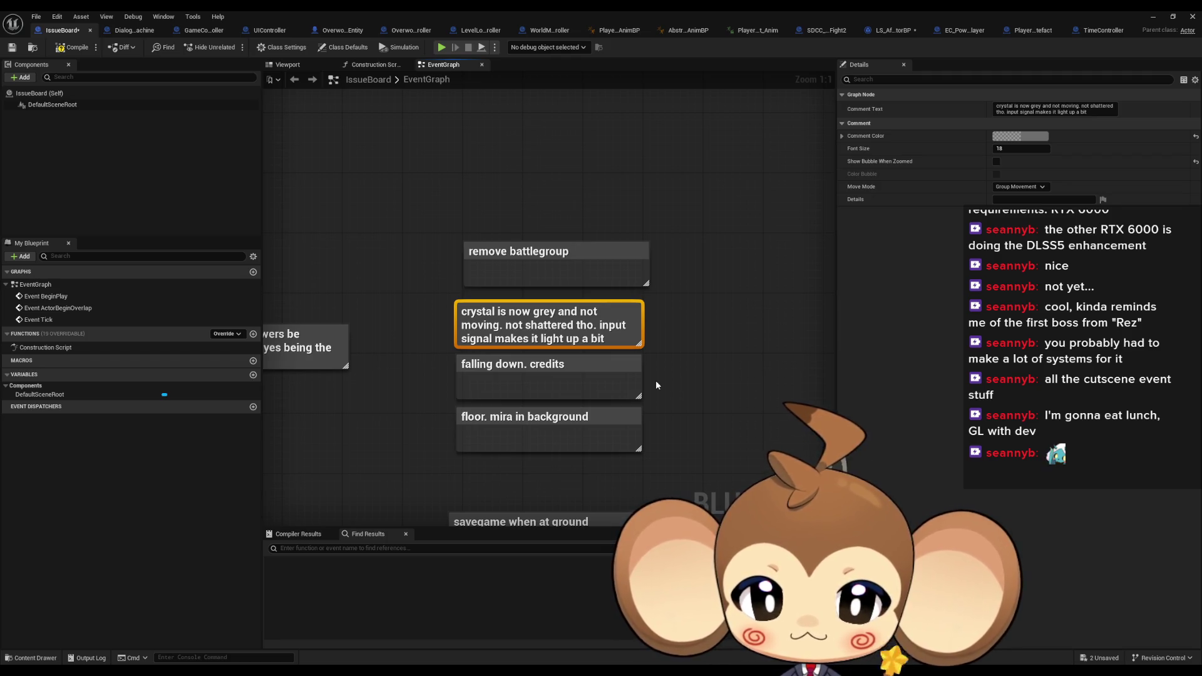
{"action": "key", "text": "Delete"}
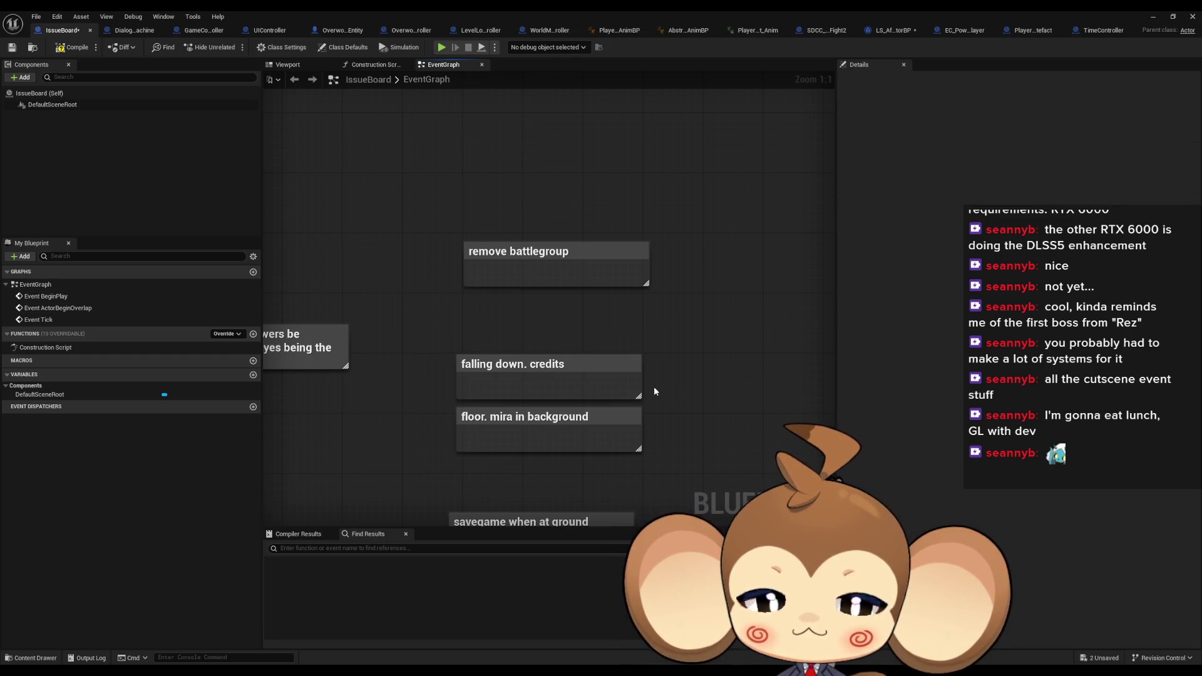
Place remove battlegroup above the 'falling down. credits' note and review the lower notes
{"action": "left_click", "coordinate": [523, 367]}
{"action": "left_click_drag", "start_coordinate": [541, 252], "coordinate": [533, 315]}
{"action": "left_click", "coordinate": [532, 417]}
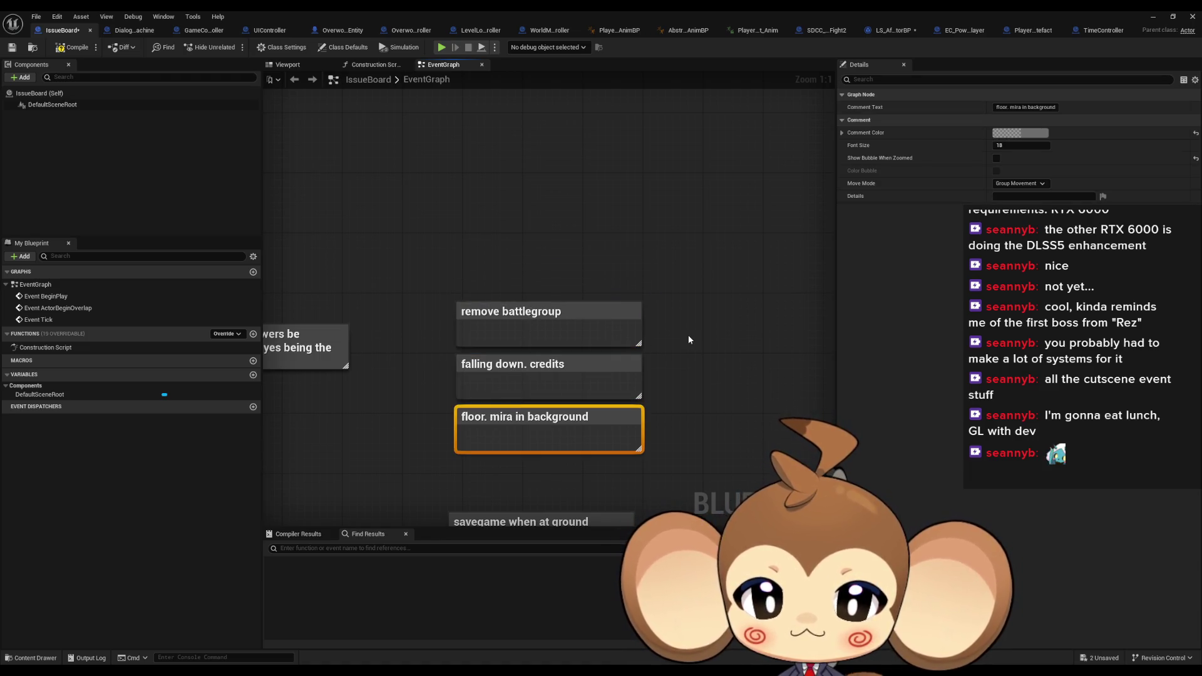
{"action": "left_click_drag", "start_coordinate": [712, 384], "coordinate": [712, 250]}
{"action": "left_click", "coordinate": [557, 356]}
{"action": "mouse_move", "coordinate": [663, 324]}
{"action": "left_mouse_down"}
{"action": "mouse_move", "coordinate": [698, 279]}
{"action": "mouse_move", "coordinate": [671, 236]}
{"action": "left_mouse_up"}
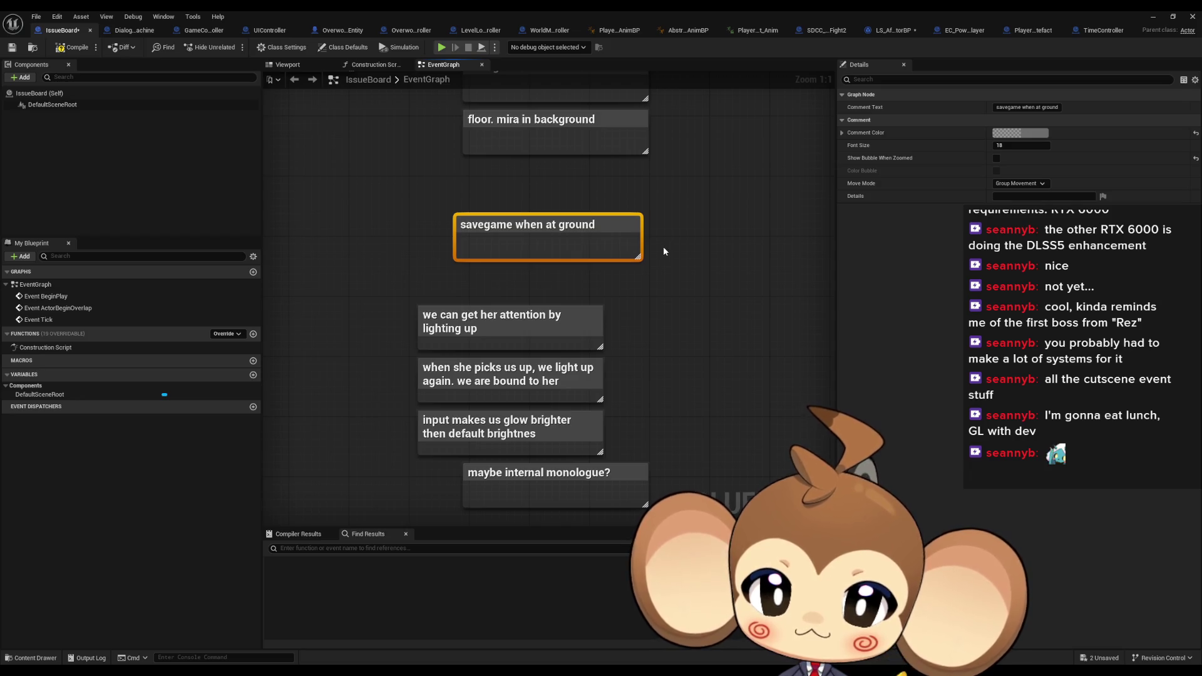
Review the lighting-up, picked-up and glow-brighter notes, then save the IssueBoard blueprint
{"action": "left_click", "coordinate": [507, 320]}
{"action": "left_click", "coordinate": [476, 368]}
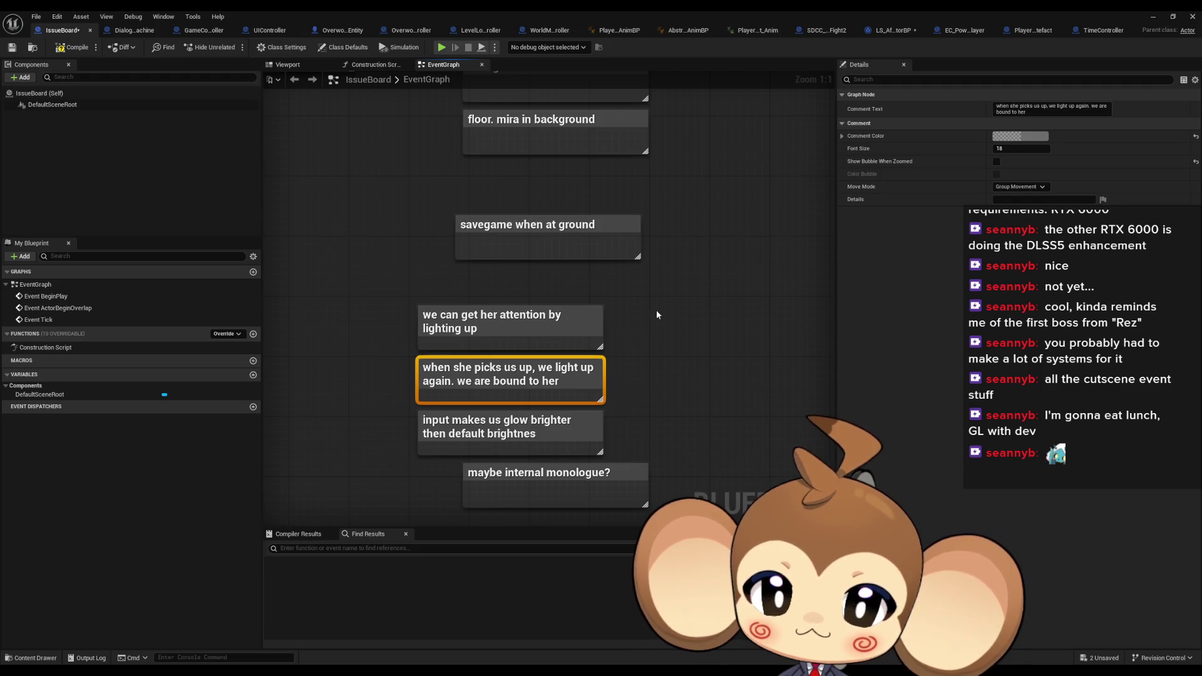
{"action": "left_click", "coordinate": [475, 426]}
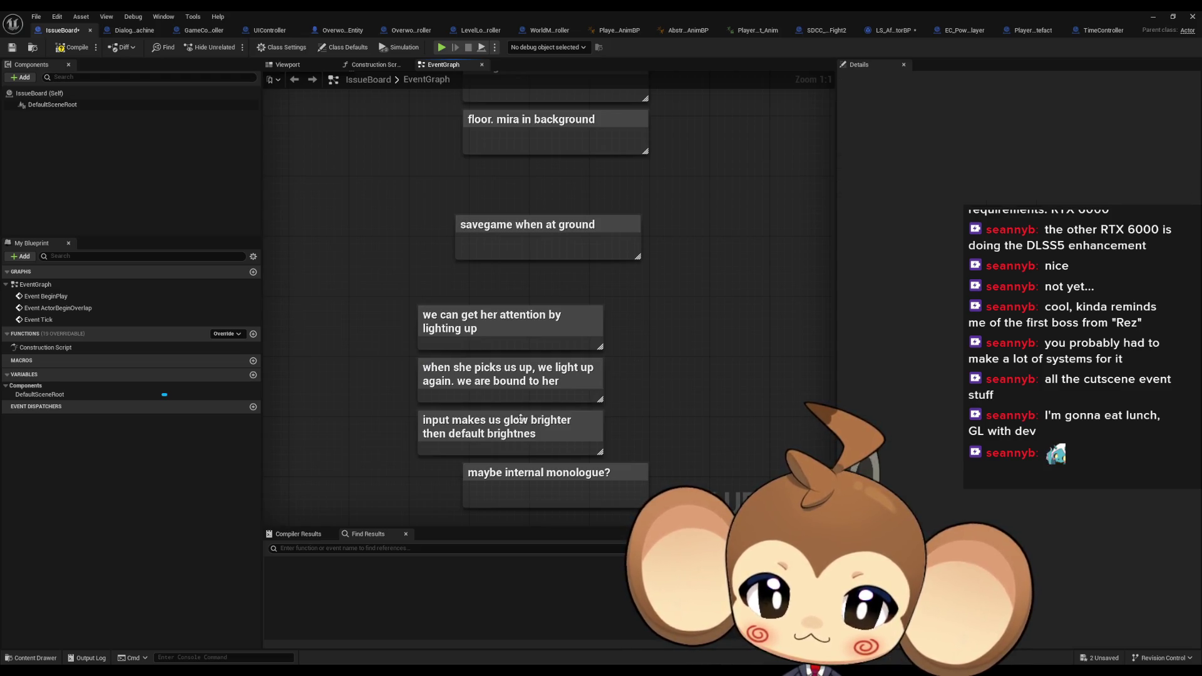
{"action": "left_click", "coordinate": [722, 340]}
{"action": "scroll", "coordinate": [754, 330], "scroll_direction": "down", "scroll_amount": 5}
{"action": "mouse_move", "coordinate": [489, 292]}
{"action": "left_mouse_down"}
{"action": "mouse_move", "coordinate": [664, 326]}
{"action": "mouse_move", "coordinate": [491, 338]}
{"action": "left_mouse_up"}
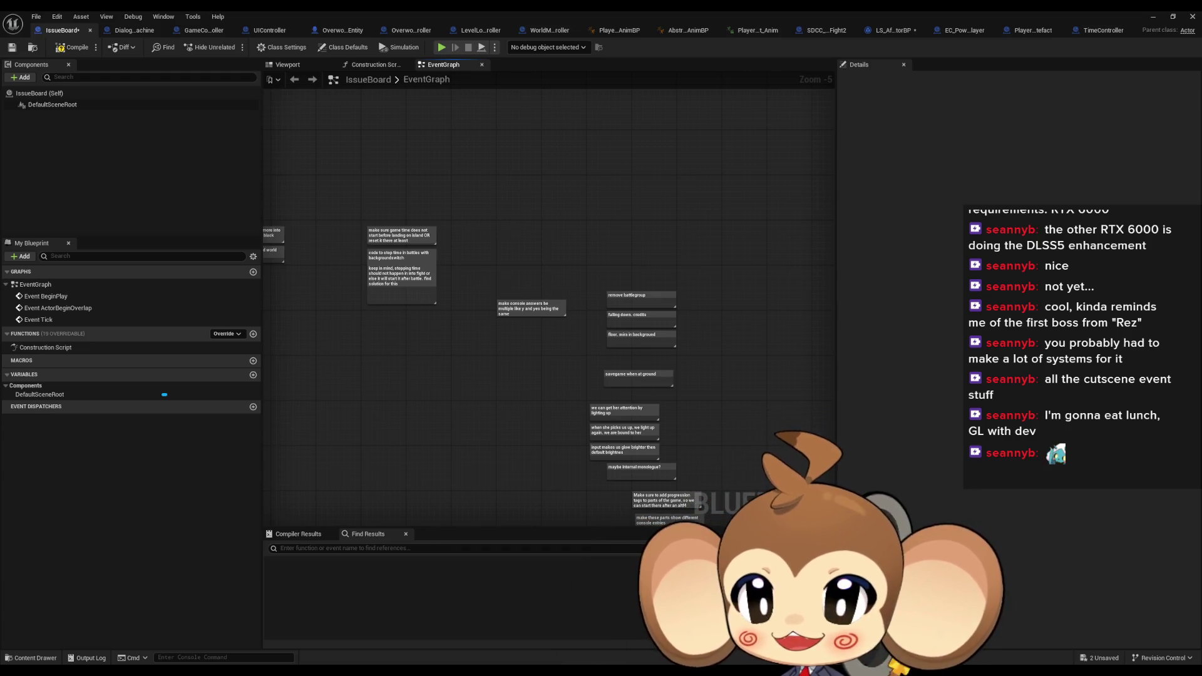
{"action": "key", "text": "ctrl+s"}
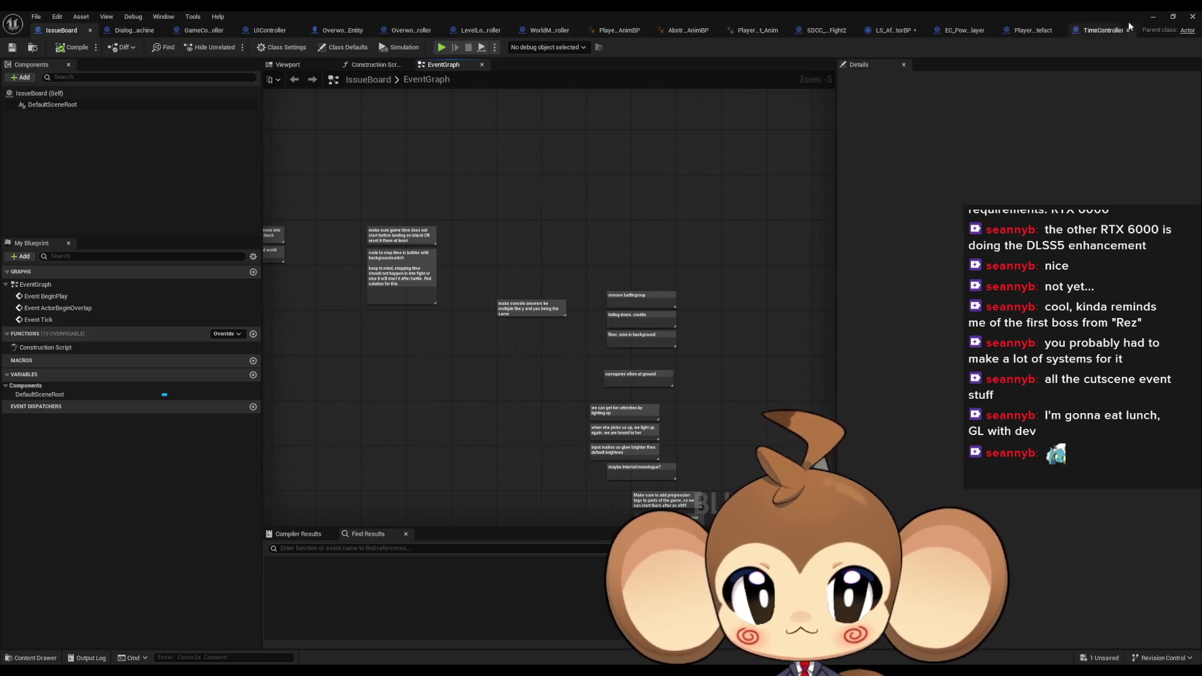
Start a fullscreen play-test with Alt+P, then leave immersive mode with F11
{"action": "key", "text": "alt+p"}
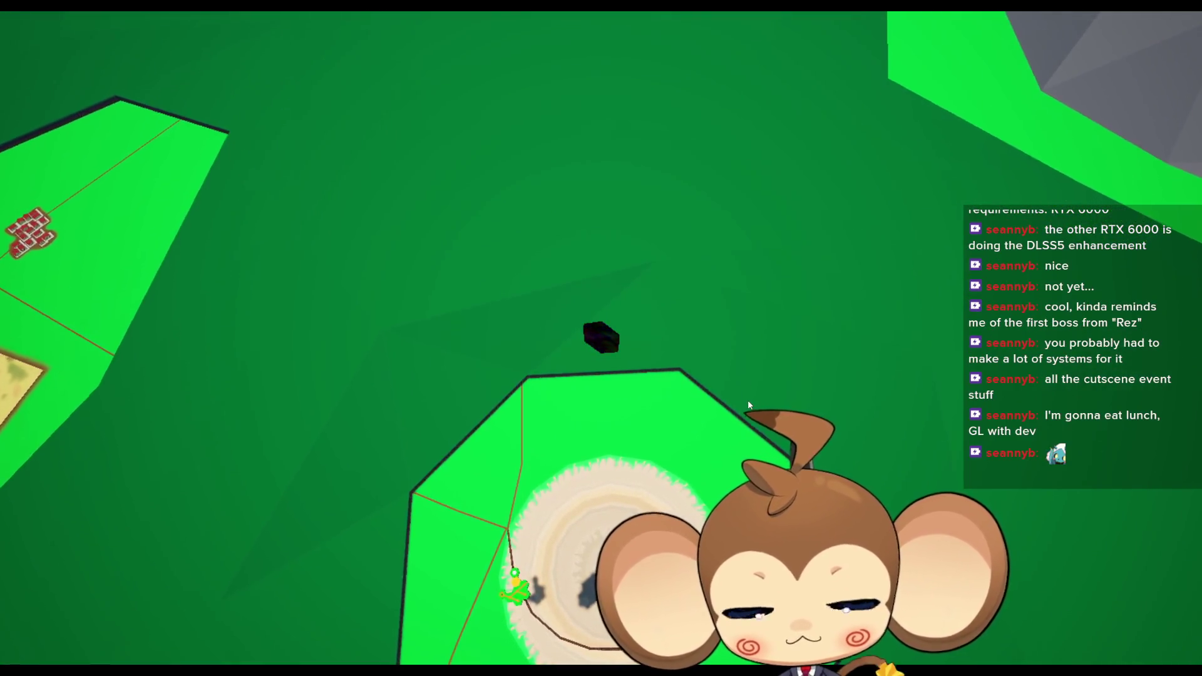
{"action": "key", "text": "F11"}
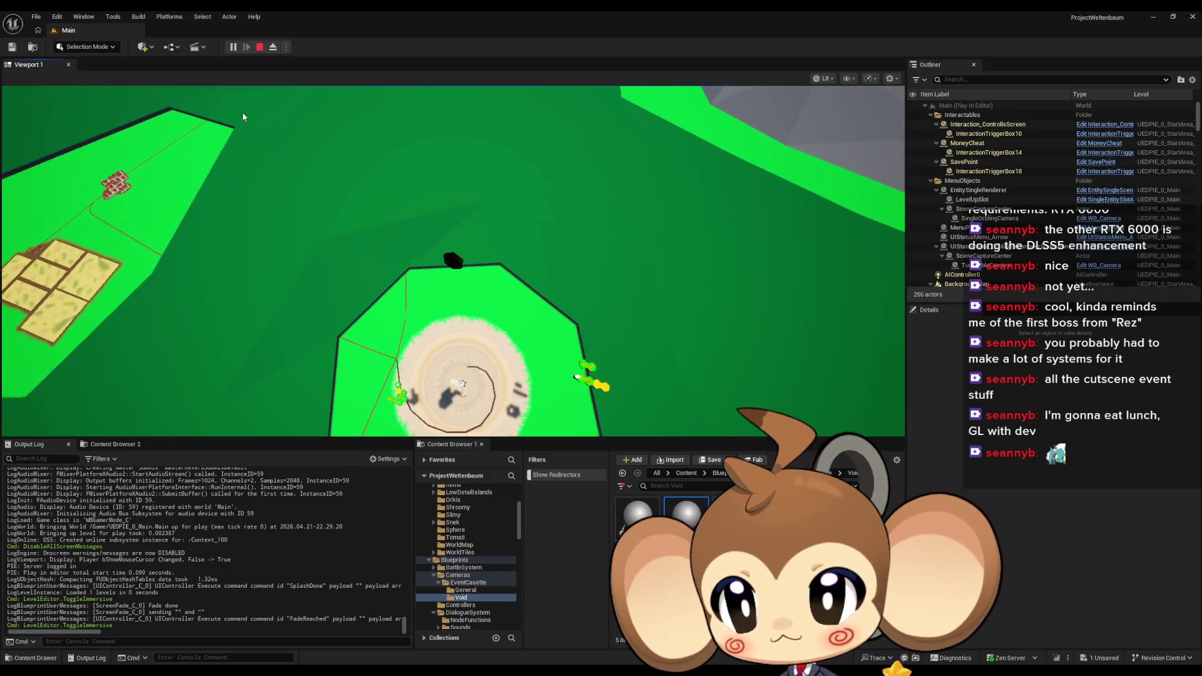
Pause and resume the play-test twice, then return input focus to the game view
{"action": "left_click", "coordinate": [233, 47]}
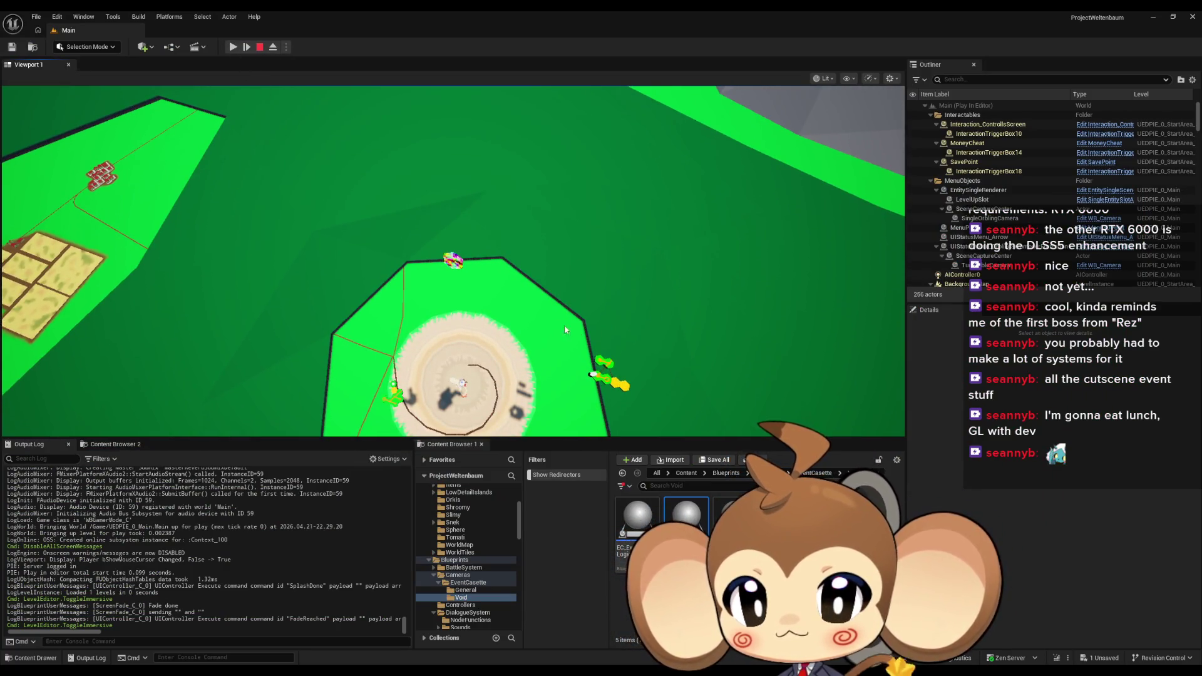
{"action": "left_click", "coordinate": [233, 47]}
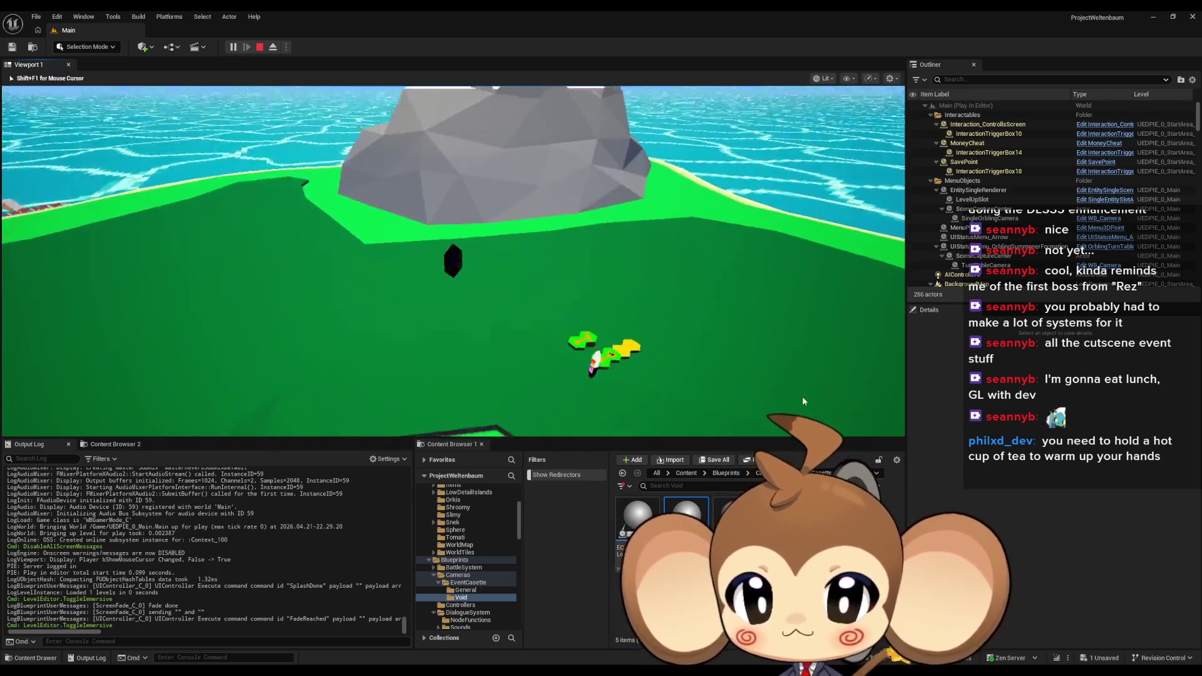
{"action": "key", "text": "Pause"}
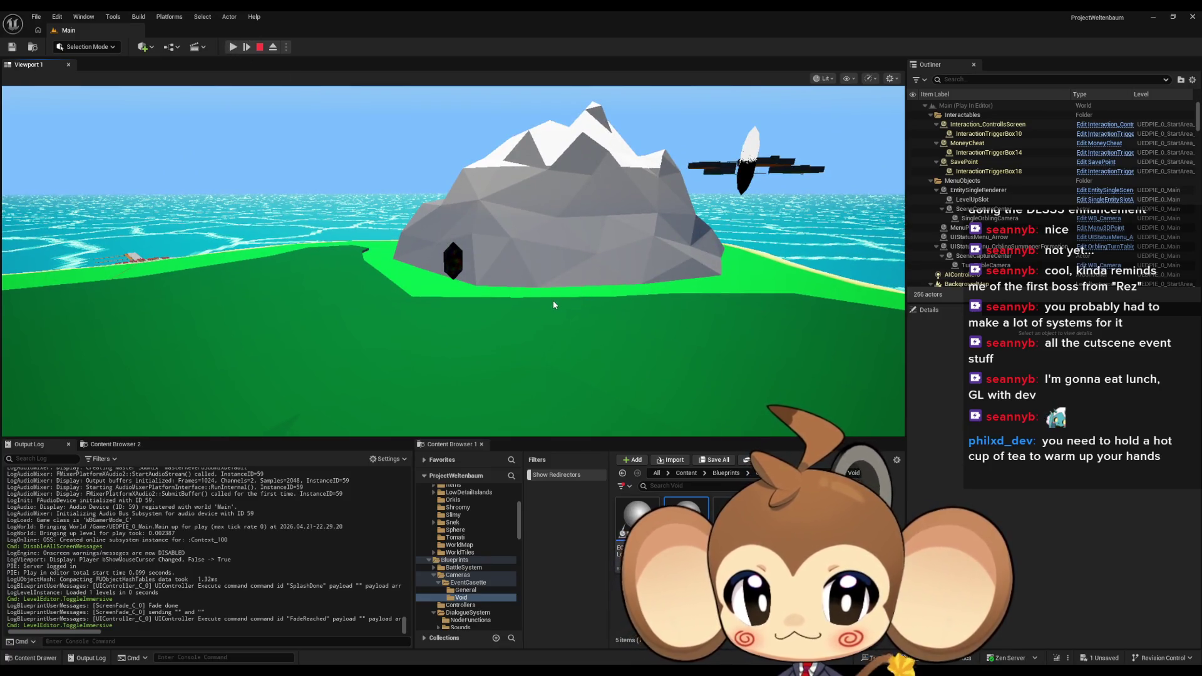
{"action": "left_click", "coordinate": [232, 46]}
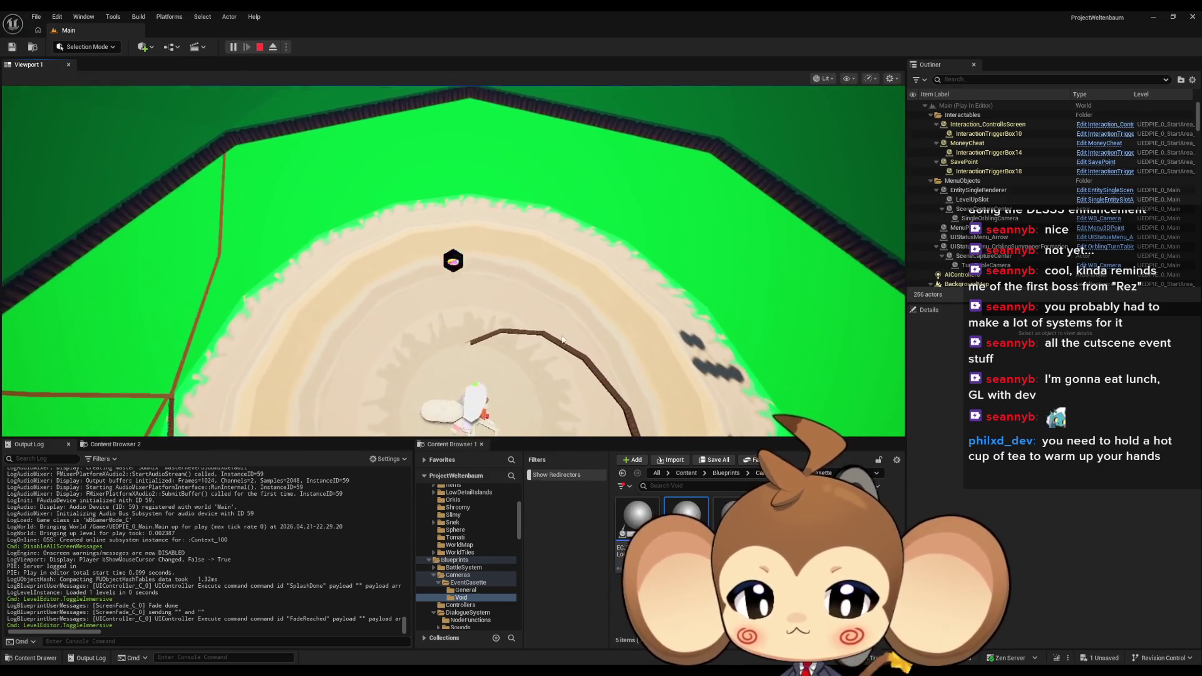
{"action": "left_click", "coordinate": [569, 329]}
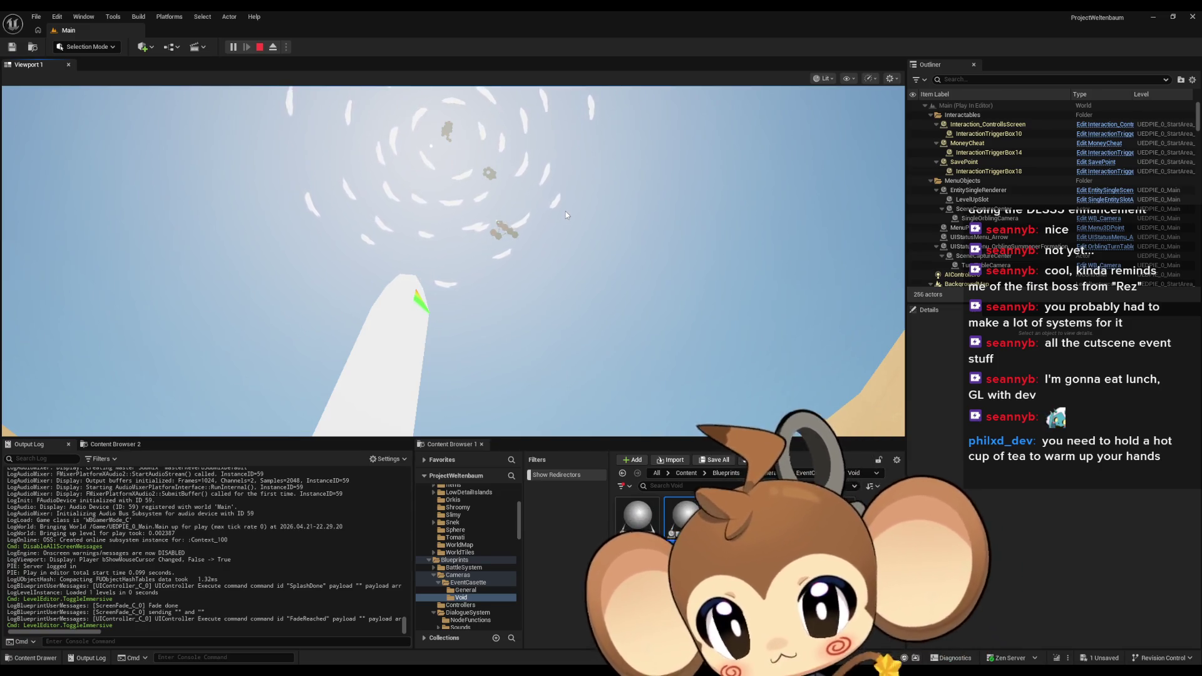
Watch the falling intro in the game view, then stop the play-test with Escape
{"action": "left_click", "coordinate": [607, 214]}
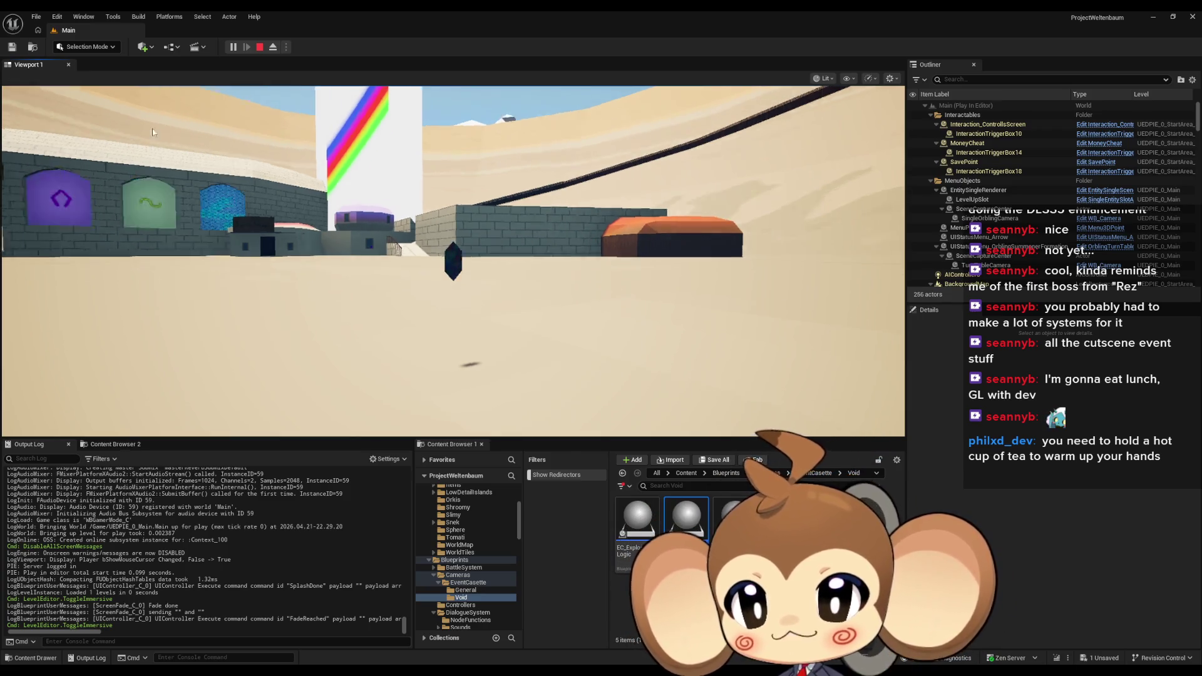
{"action": "key", "text": "Escape"}
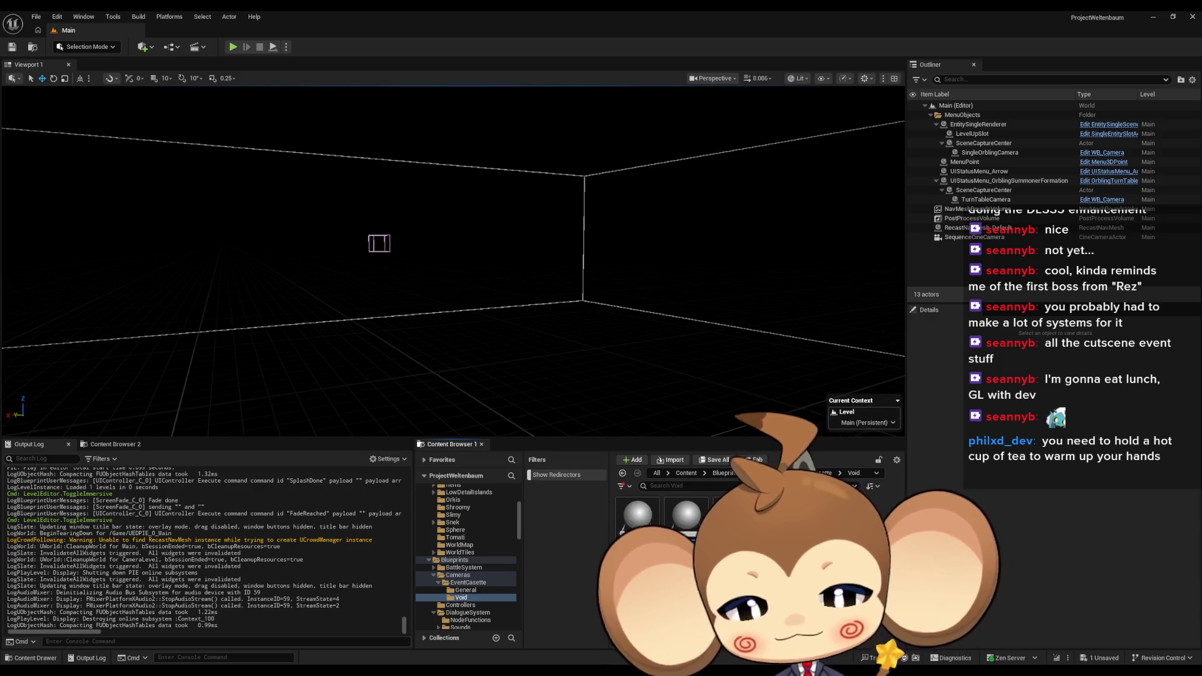
Add a comment to the IssueBoard graph reading 'make one island normal with sequenced orblings jumping around'
{"action": "left_click", "coordinate": [520, 622]}
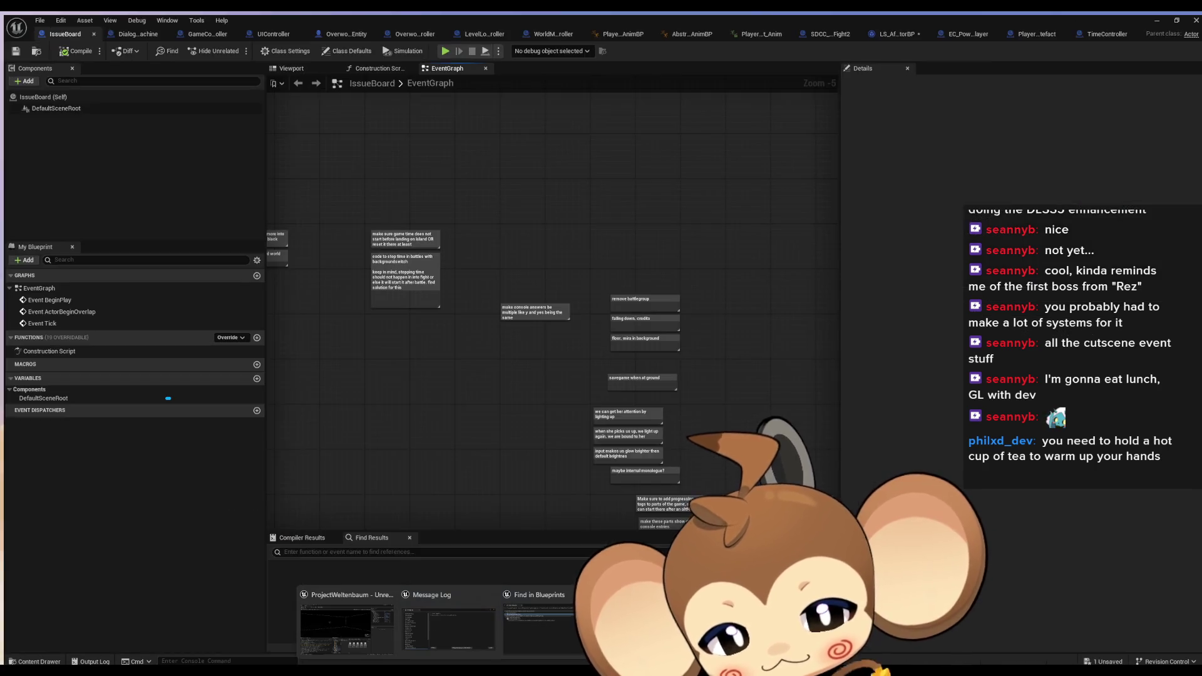
{"action": "scroll", "coordinate": [467, 411], "scroll_direction": "up", "scroll_amount": 3}
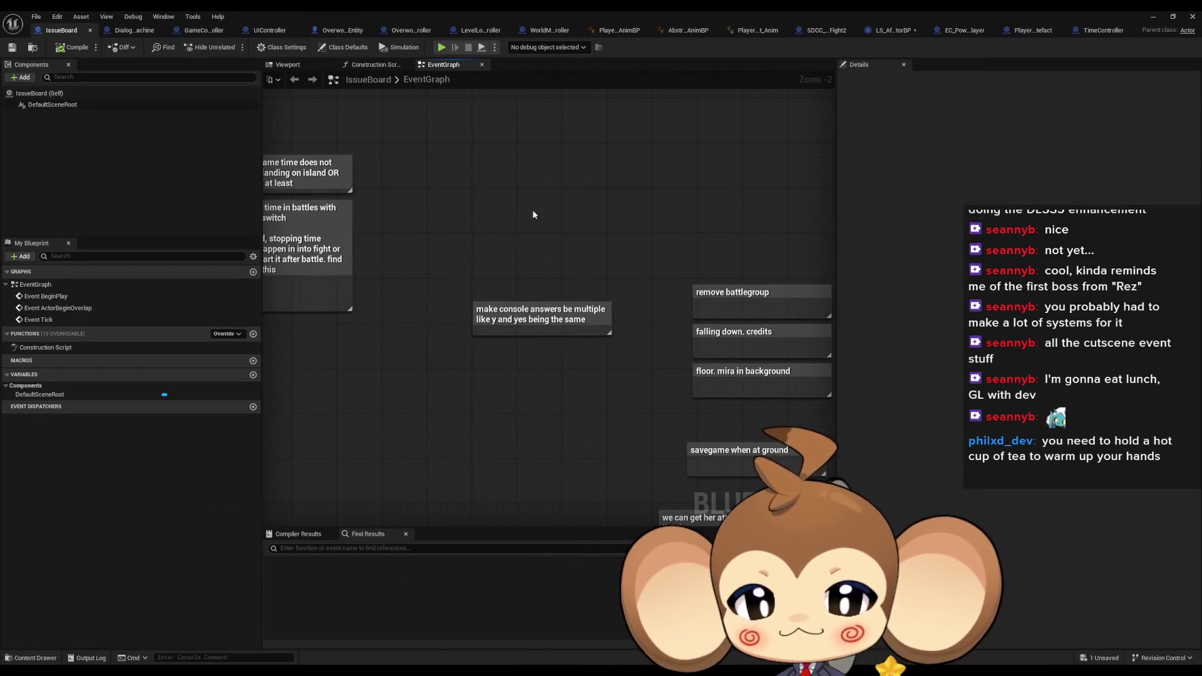
{"action": "type", "text": "cmake one island normal with"}
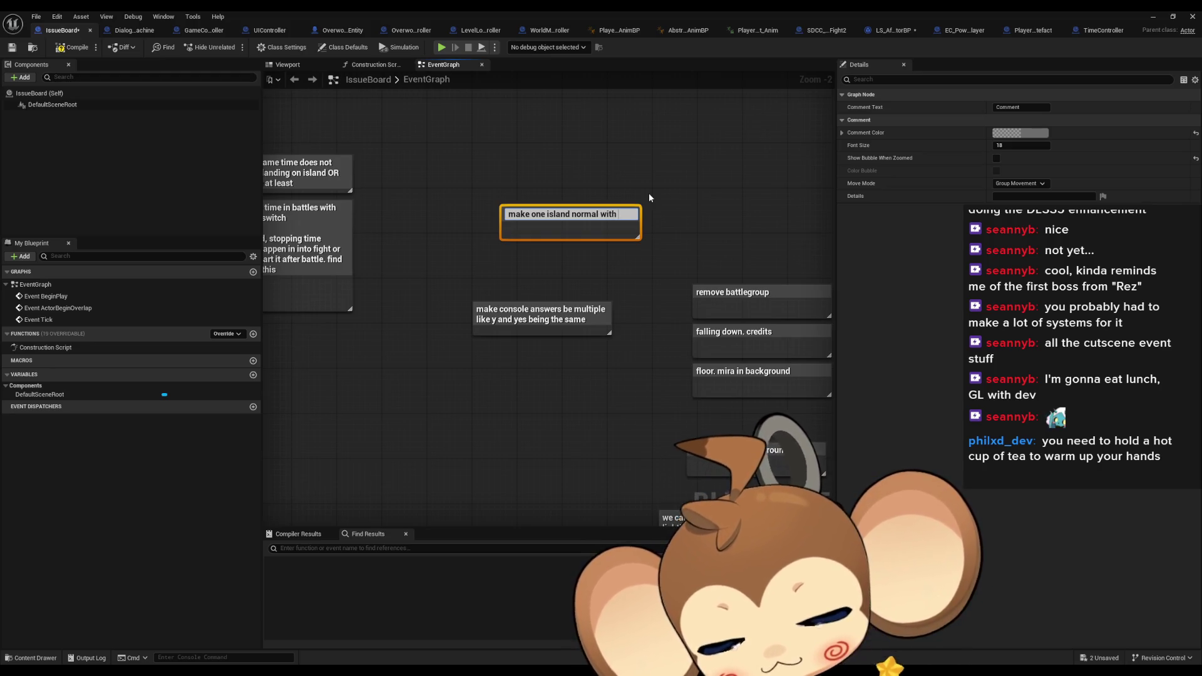
{"action": "type", "text": " sequen"}
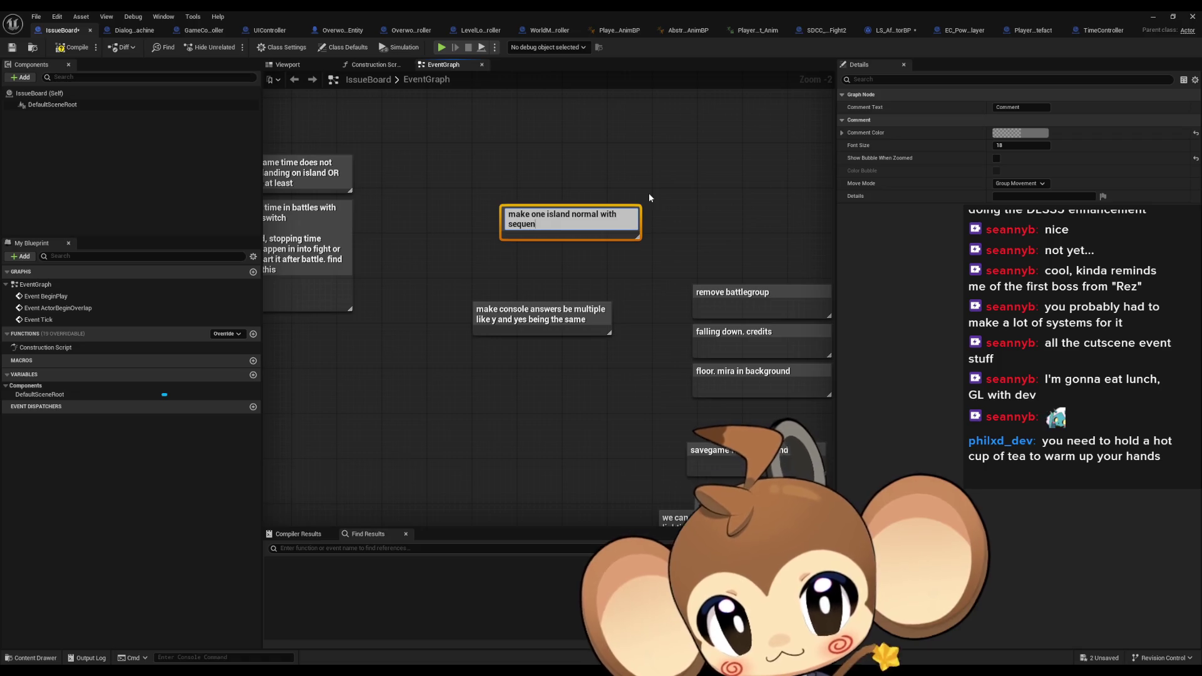
{"action": "type", "text": "ced orbli"}
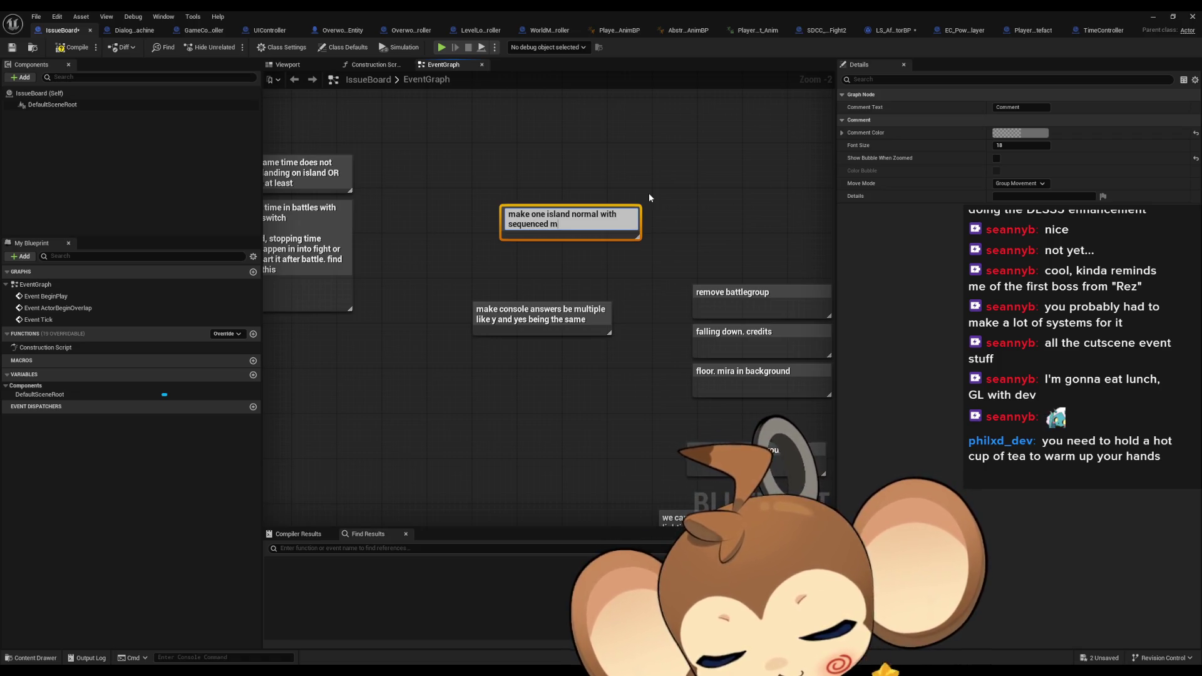
{"action": "type", "text": "ngs jumping aro"}
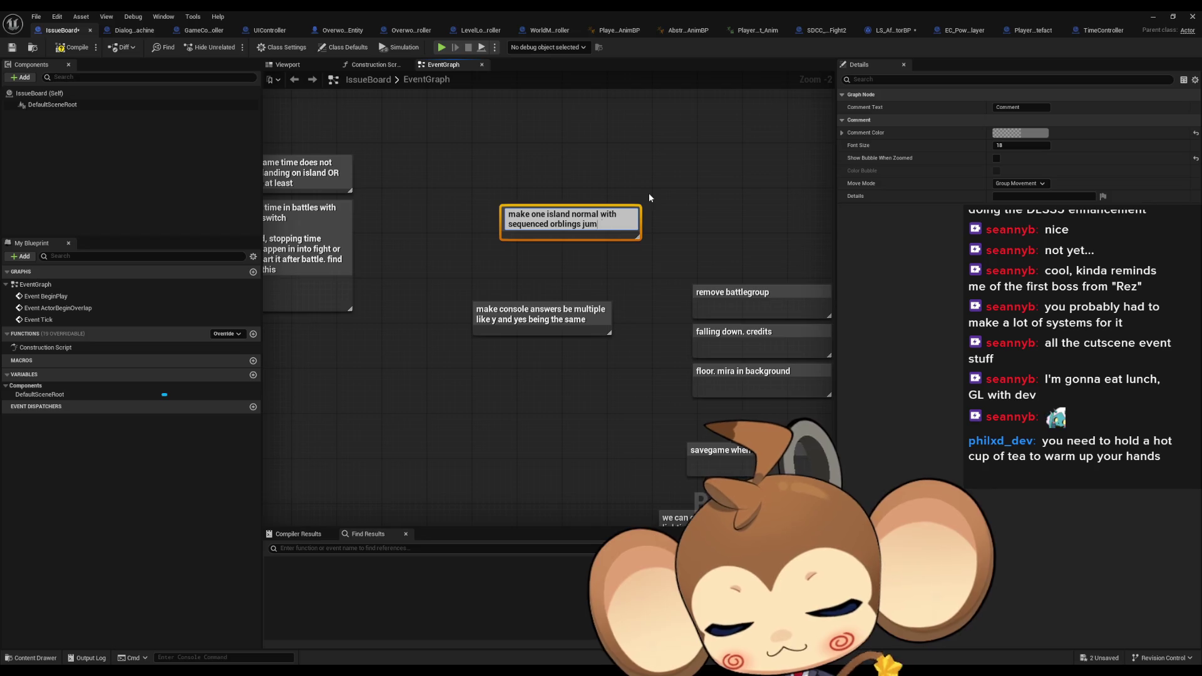
{"action": "type", "text": "und"}
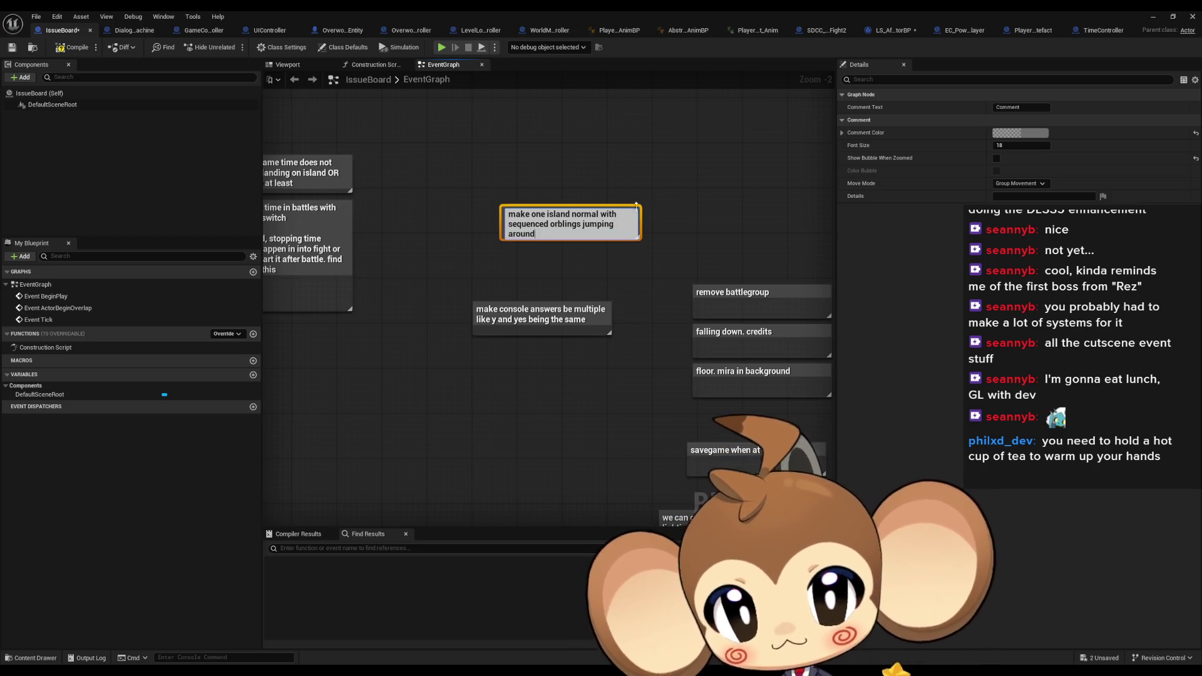
{"action": "left_click", "coordinate": [674, 216]}
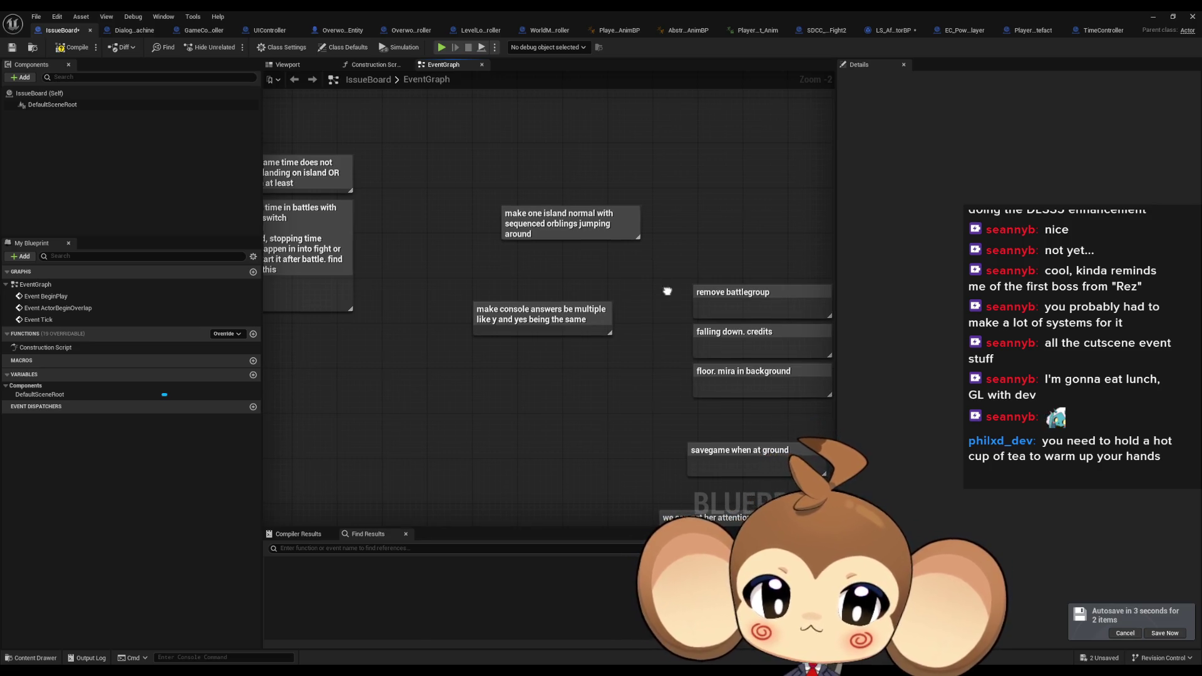
{"action": "left_click_drag", "start_coordinate": [666, 290], "coordinate": [453, 255]}
{"action": "left_click", "coordinate": [610, 293]}
{"action": "left_click_drag", "start_coordinate": [618, 291], "coordinate": [634, 212]}
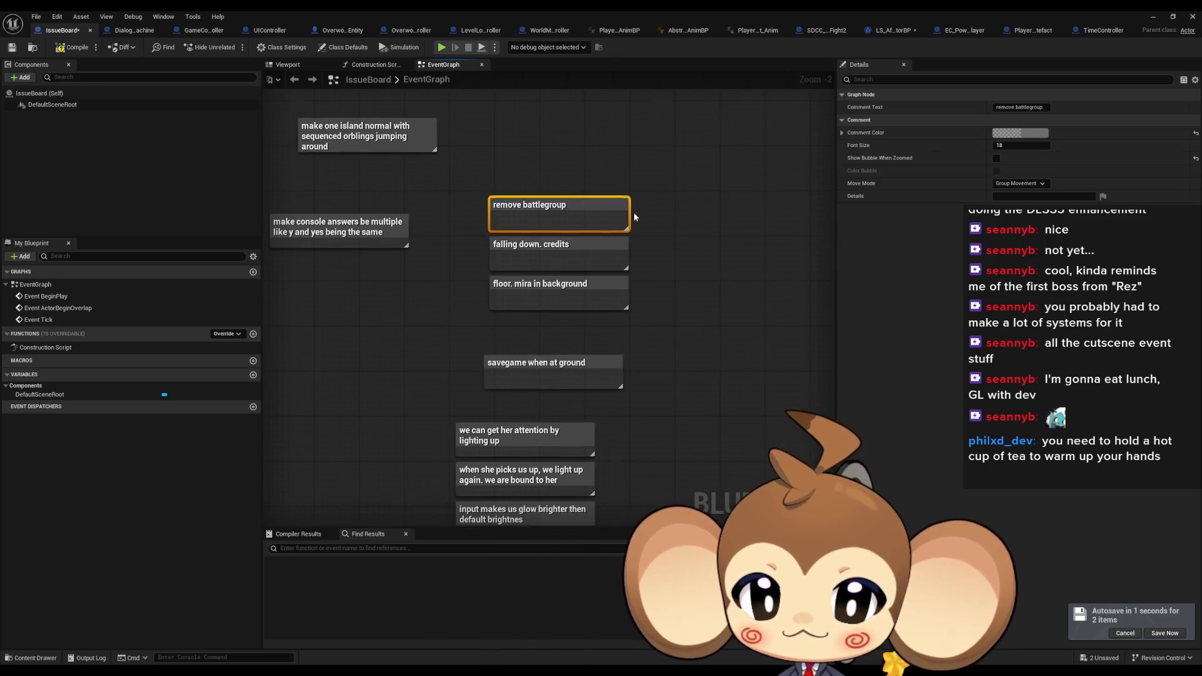
{"action": "left_click_drag", "start_coordinate": [460, 249], "coordinate": [645, 256]}
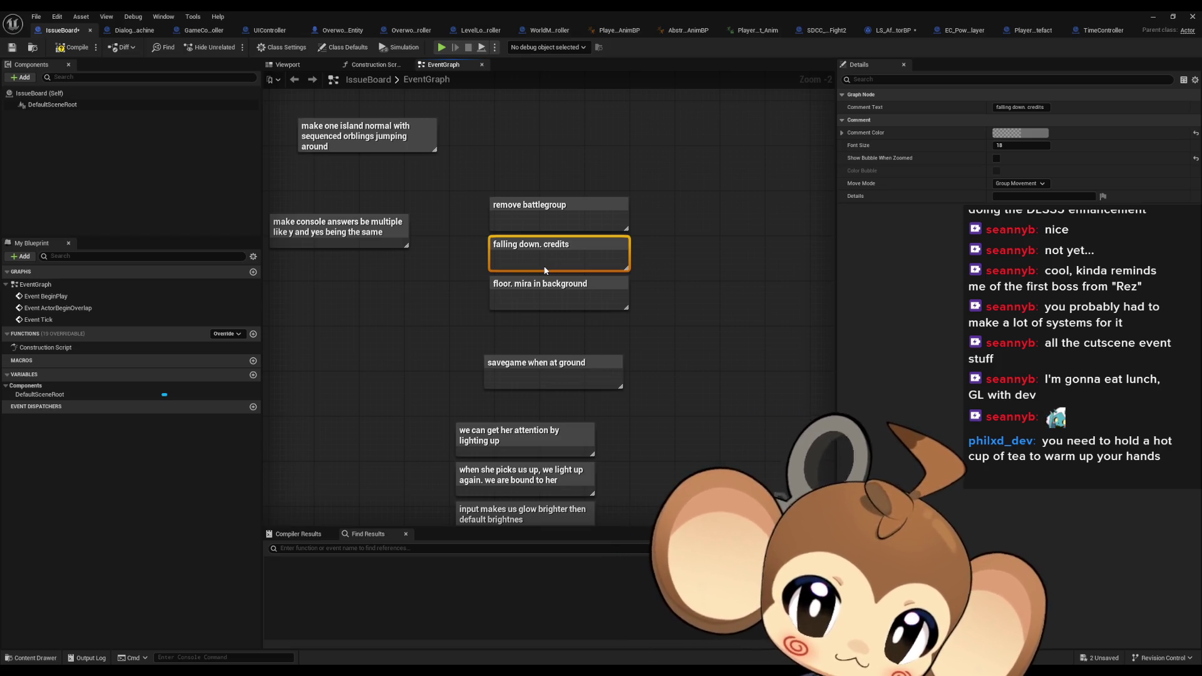
{"action": "left_click", "coordinate": [547, 293]}
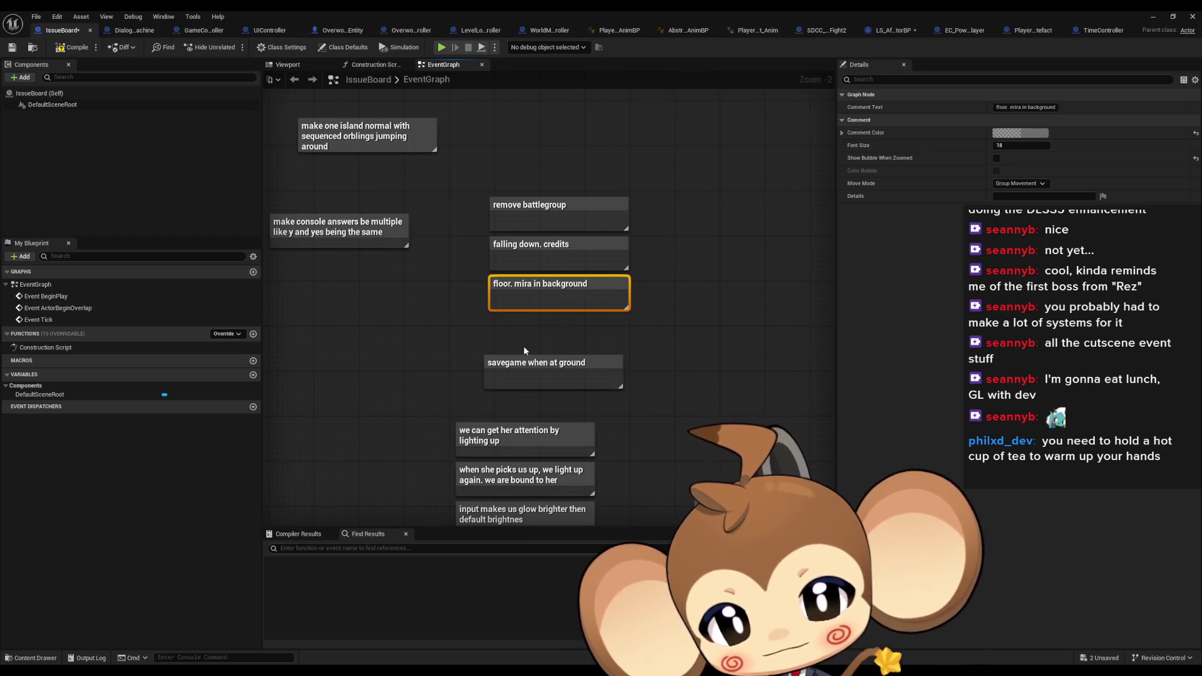
{"action": "left_click_drag", "start_coordinate": [381, 265], "coordinate": [638, 399]}
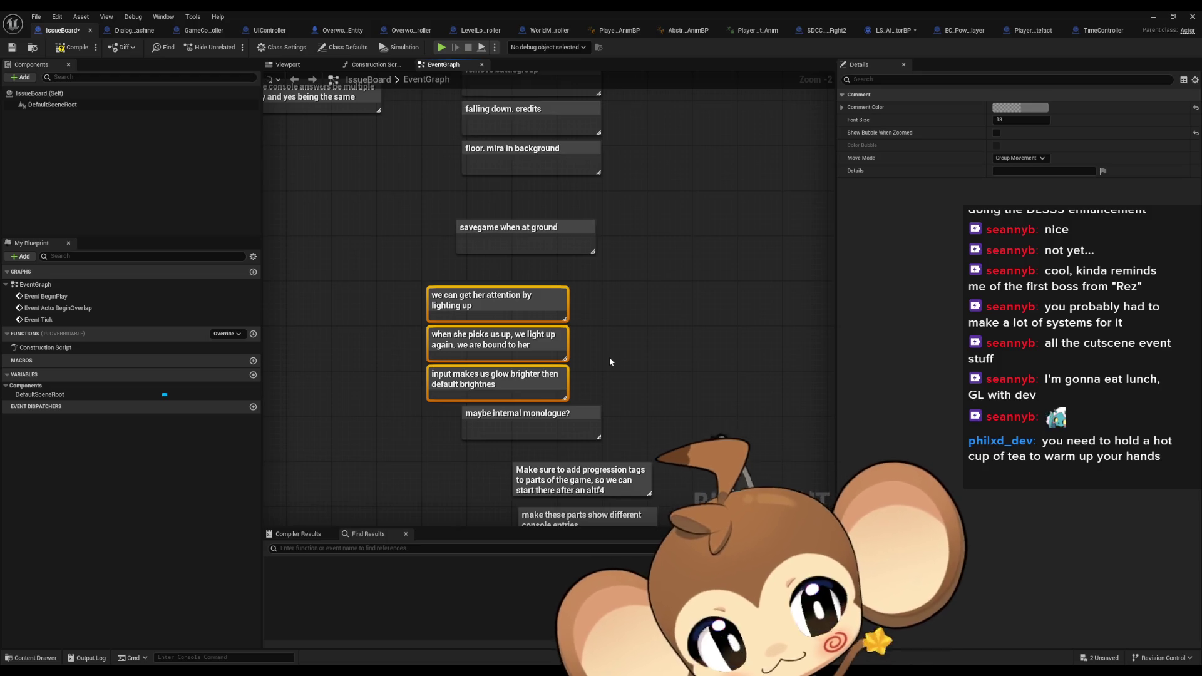